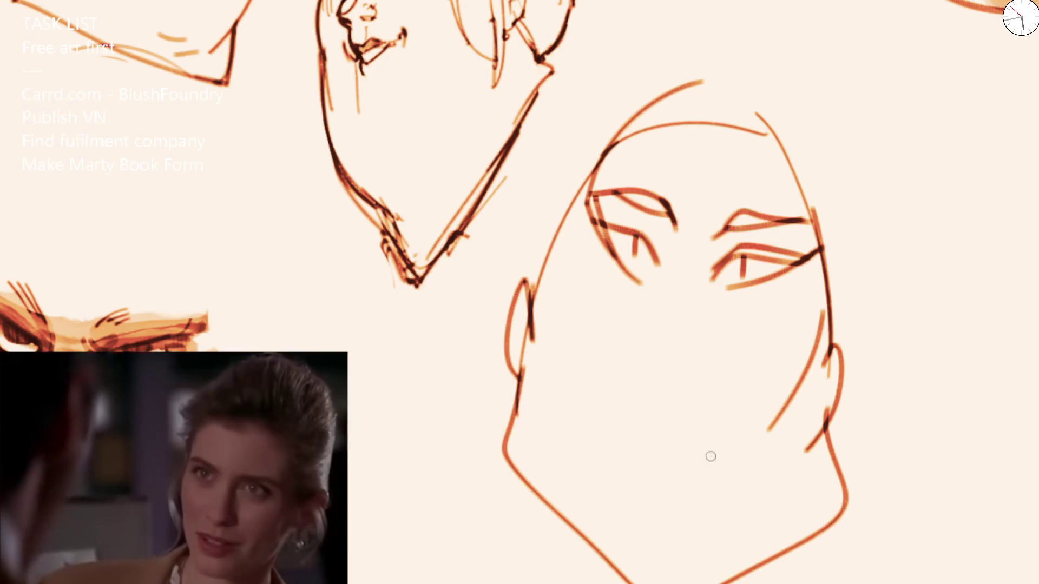
Step: Darken the hooded face's eyelid lines, building up dark ink on the left upper lid
drag(603, 236, 652, 275)
mouse_move(645, 238)
mouse_down()
mouse_move(664, 268)
mouse_move(774, 262)
mouse_up()
mouse_move(614, 193)
mouse_down()
mouse_move(674, 217)
mouse_move(760, 215)
mouse_up()
Step: Zoom in on the shaded glaring face and add two thin vertical strokes through its brows
key(ctrl+minus)
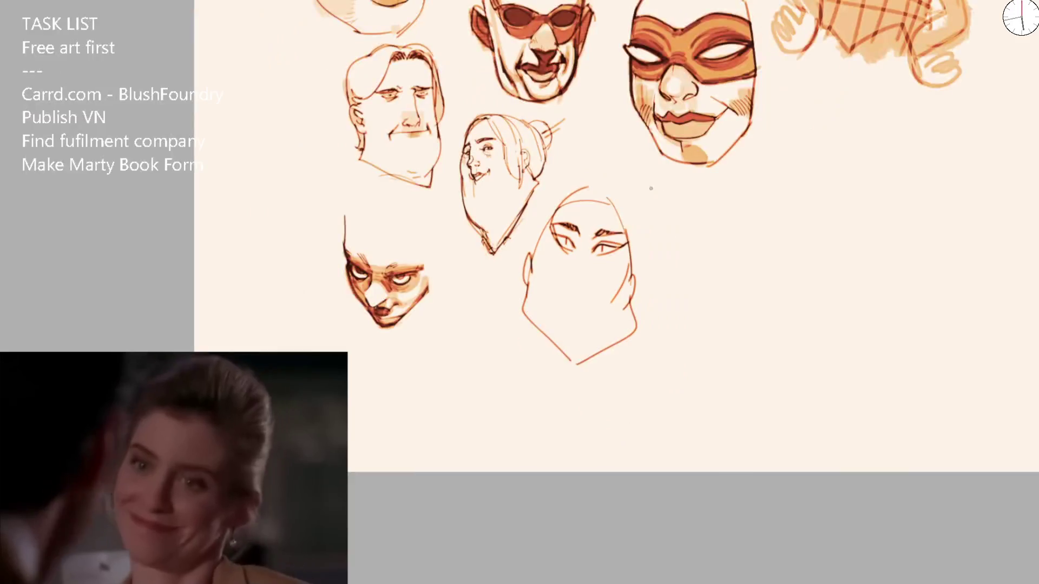
drag(591, 232, 674, 229)
scroll(442, 241, up, 5)
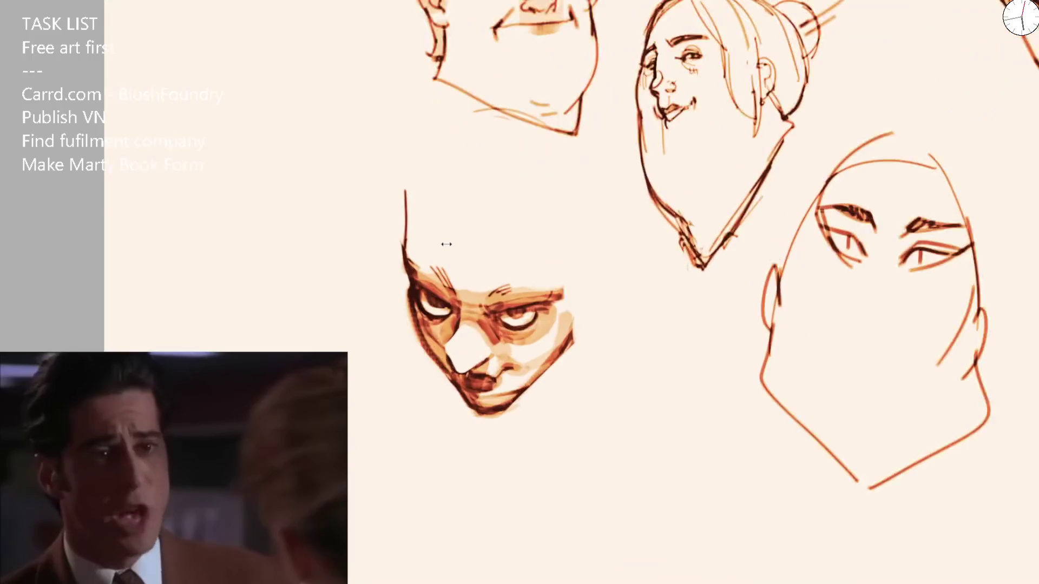
drag(418, 300, 430, 201)
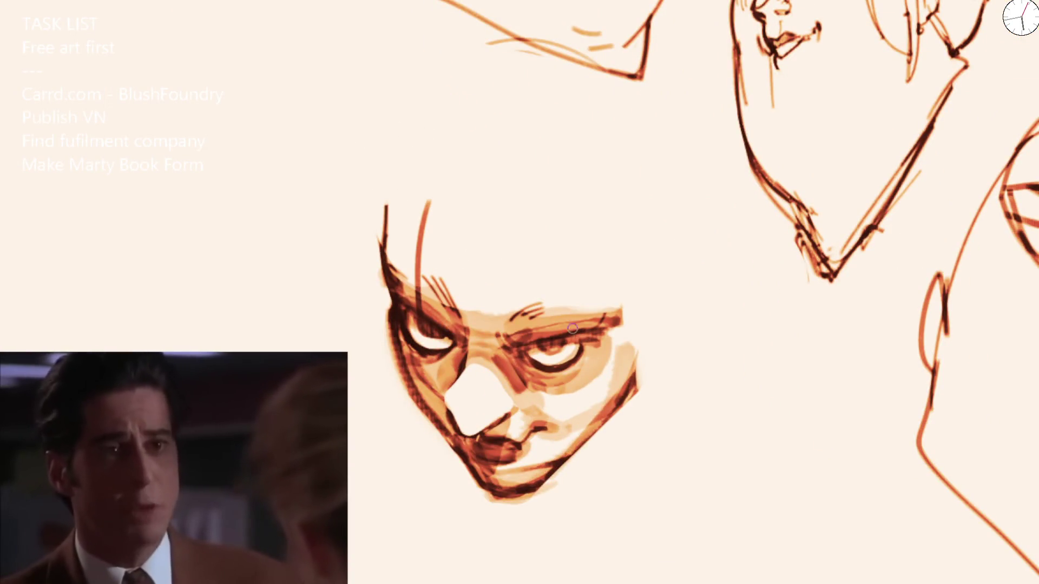
drag(551, 339, 563, 244)
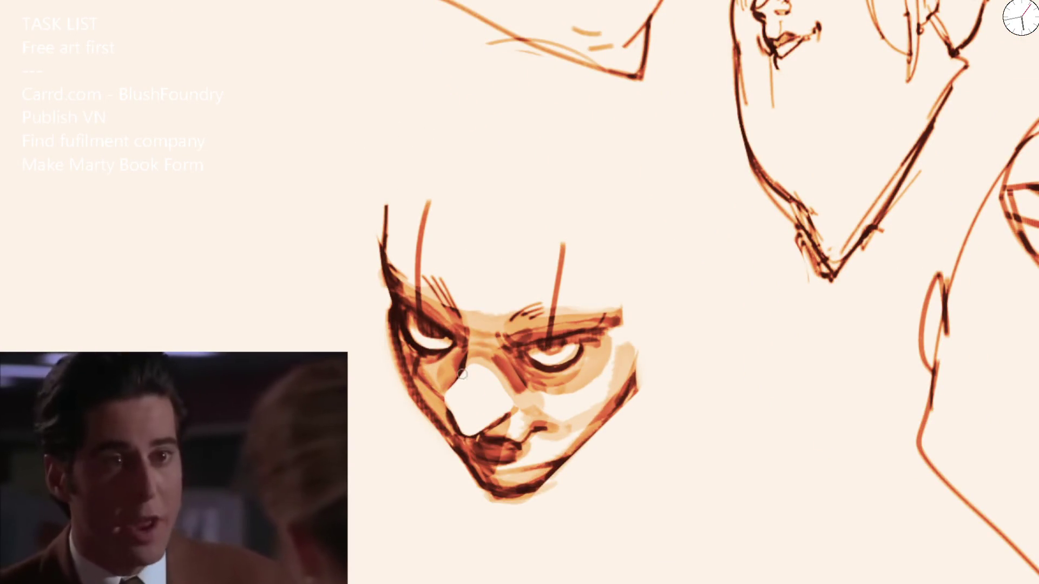
Step: Darken the inner corner of the right eye
scroll(557, 378, down, 5)
scroll(779, 210, up, 5)
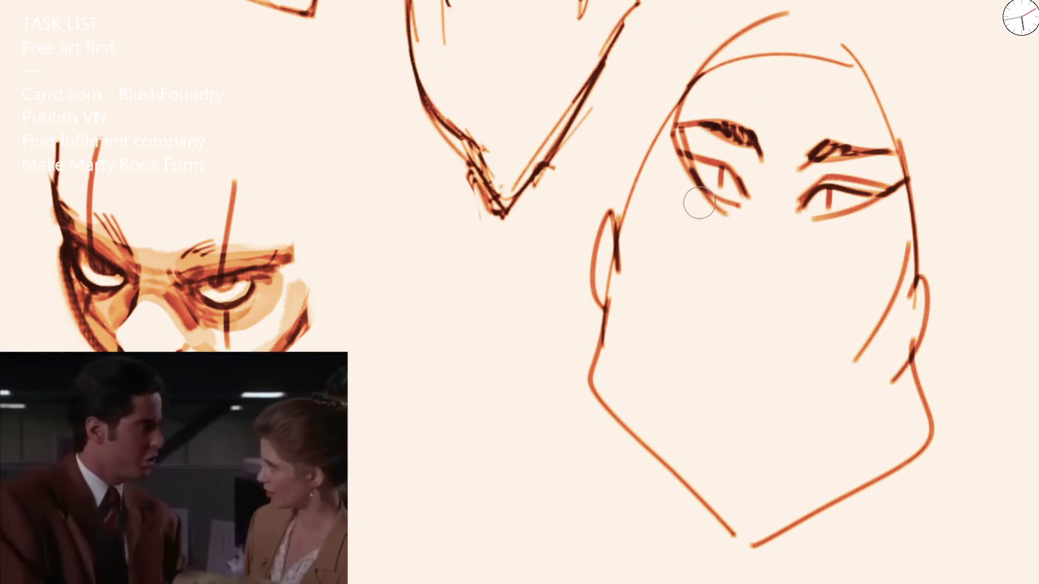
mouse_move(799, 219)
mouse_down()
mouse_move(860, 204)
mouse_move(827, 207)
mouse_up()
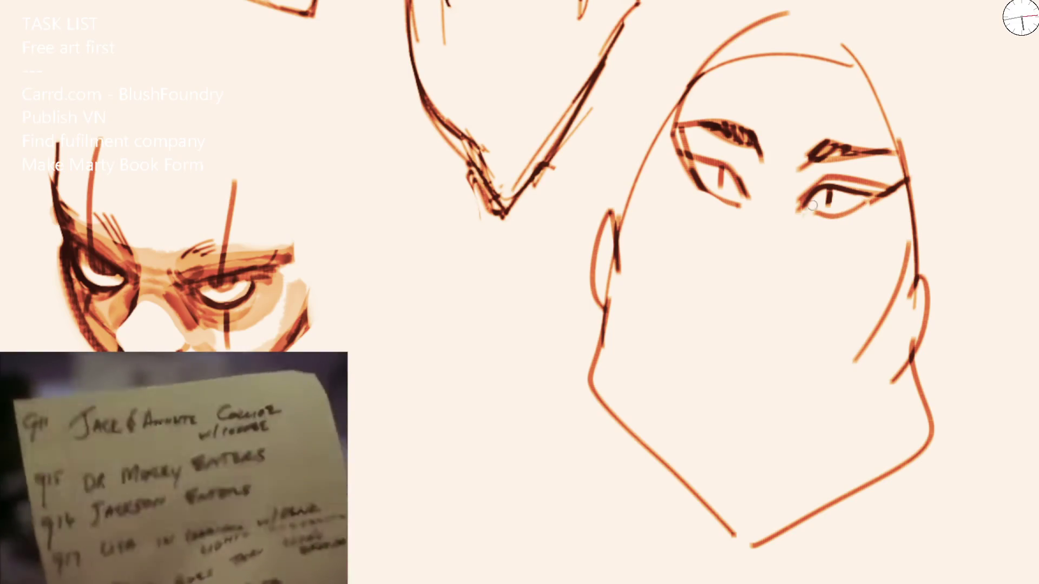
Step: Add dark pupils, redraw the left upper lid, thicken the right brow's inner end, and start the nose
drag(713, 172, 731, 170)
drag(672, 151, 753, 168)
key(ctrl+z)
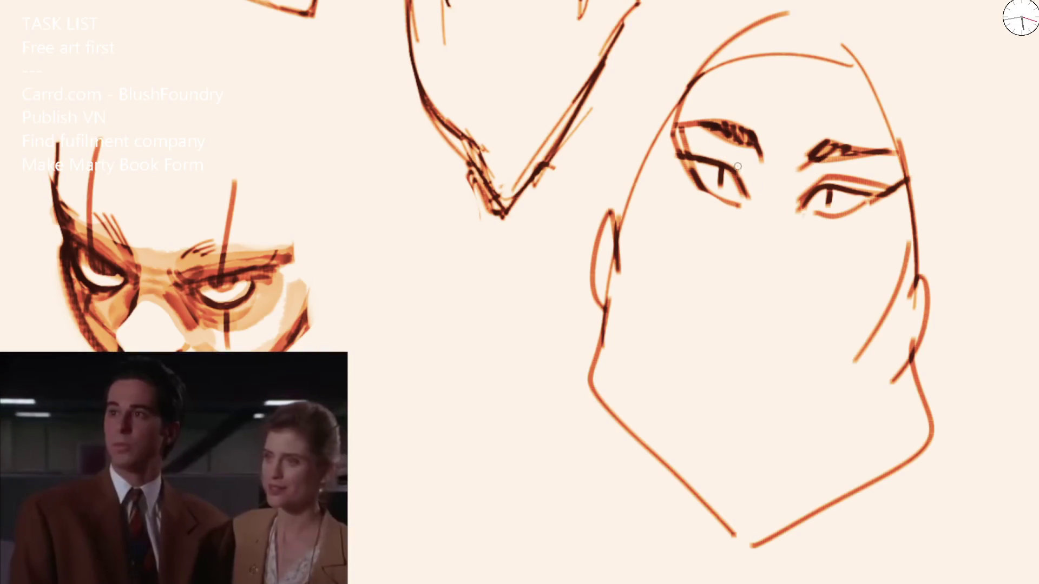
key(ctrl+z)
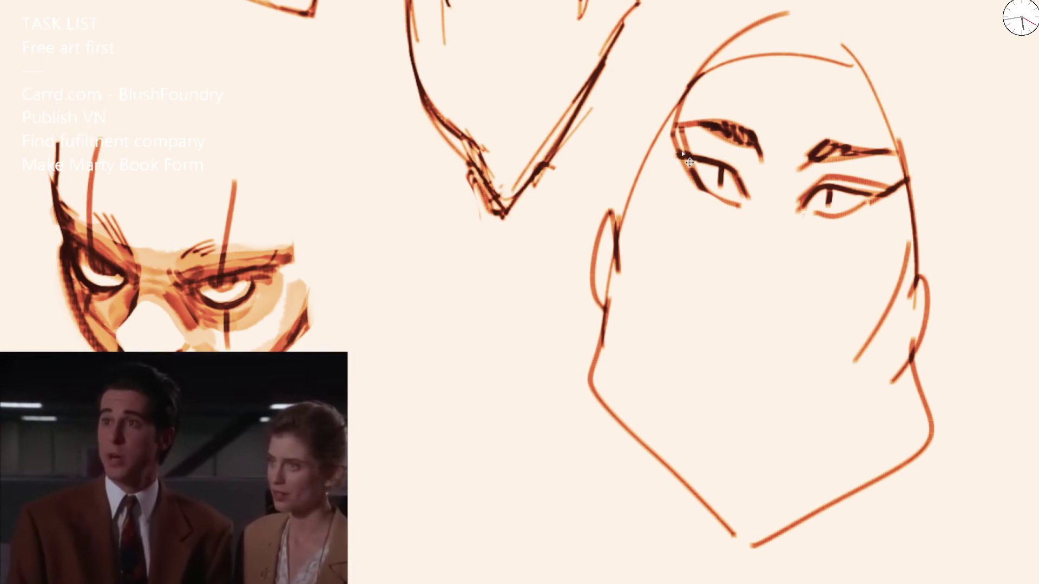
drag(660, 139, 743, 172)
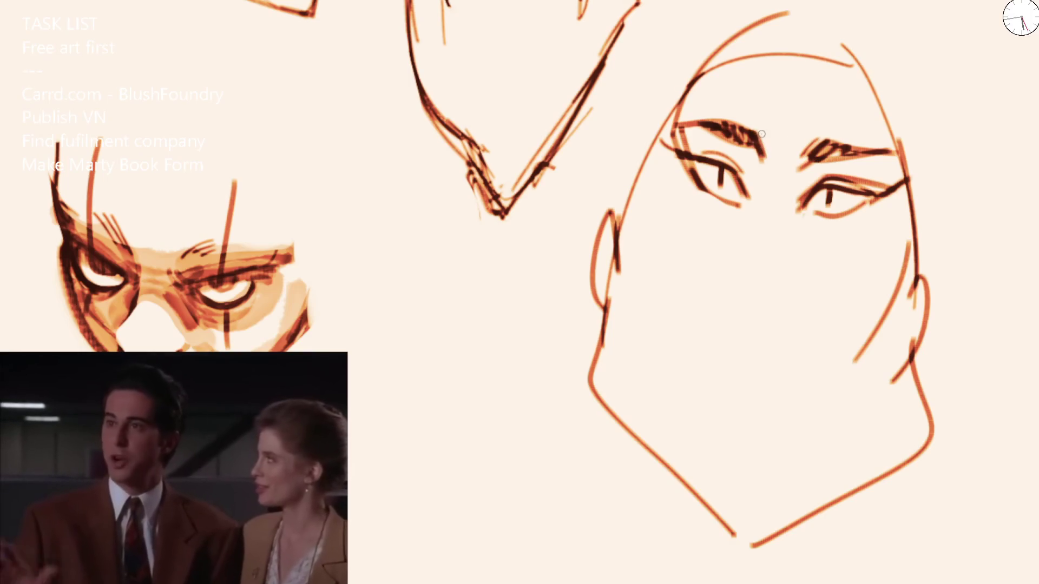
drag(808, 146, 828, 142)
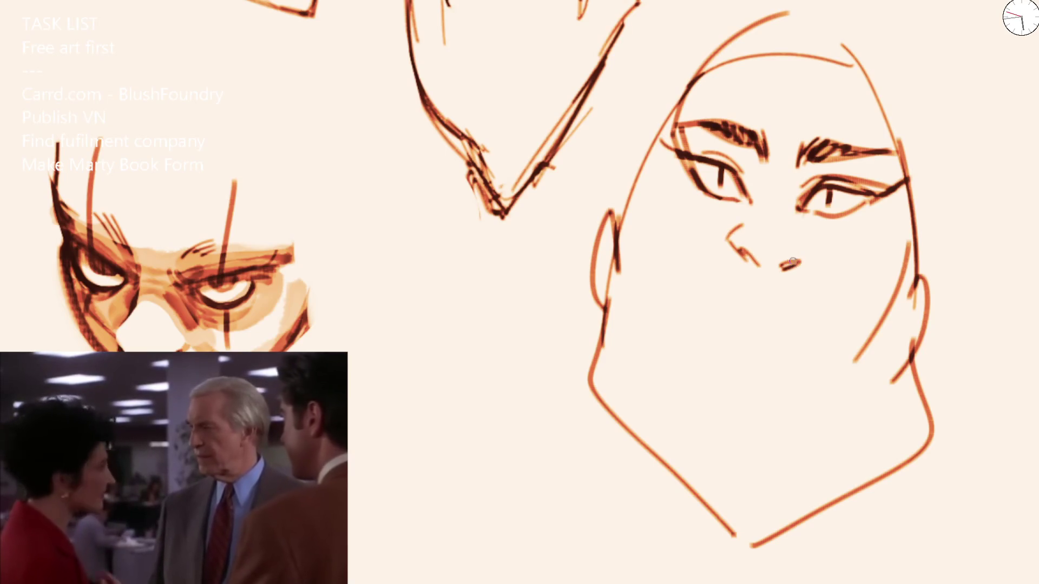
drag(784, 269, 788, 266)
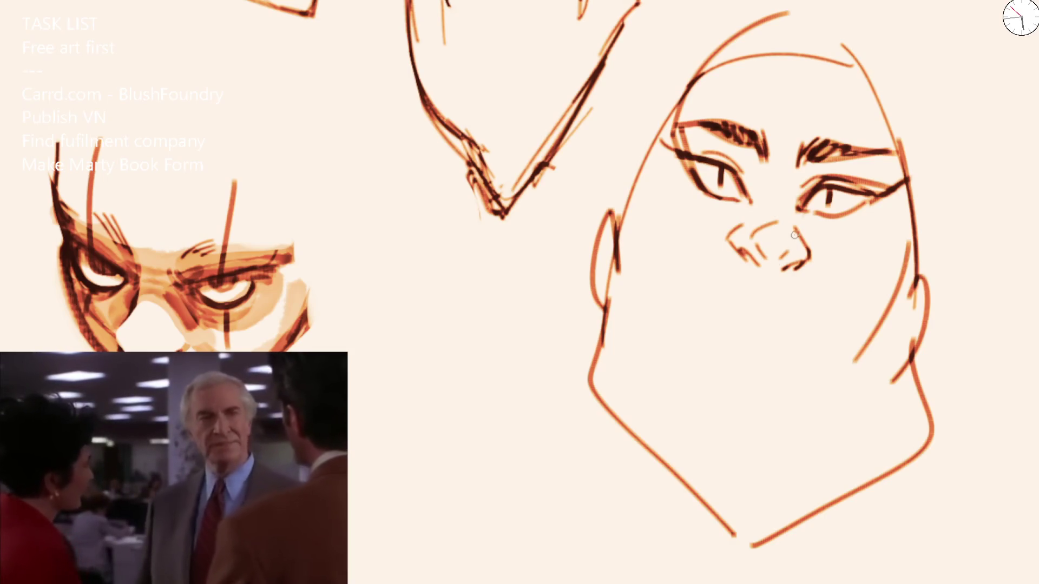
Step: Redraw the right eyebrow further inward and add light eyelid creases above both eyes
drag(795, 155, 828, 120)
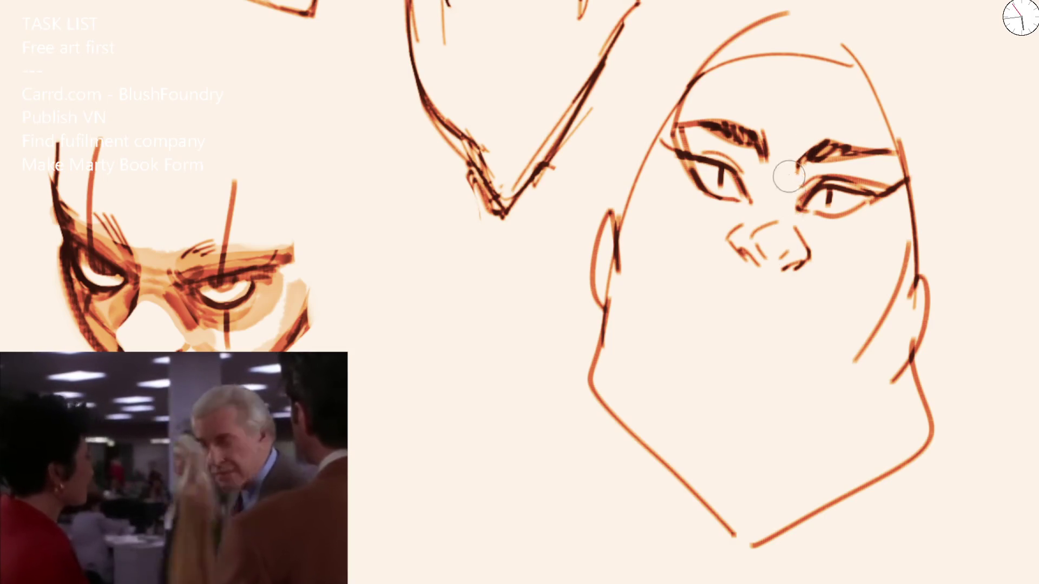
mouse_move(801, 165)
mouse_down()
mouse_move(842, 145)
mouse_move(866, 150)
mouse_up()
drag(814, 181, 865, 168)
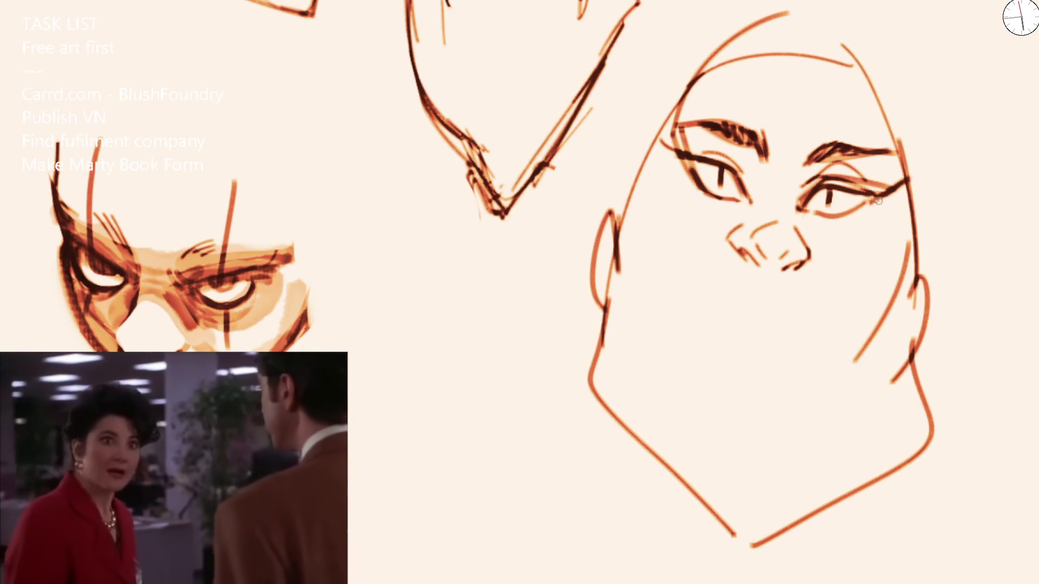
drag(698, 144, 760, 176)
Step: Draw the right side of the nose and darken the left nostril
mouse_move(757, 238)
mouse_down()
mouse_move(784, 250)
mouse_move(782, 227)
mouse_move(783, 263)
mouse_up()
key(ctrl+z)
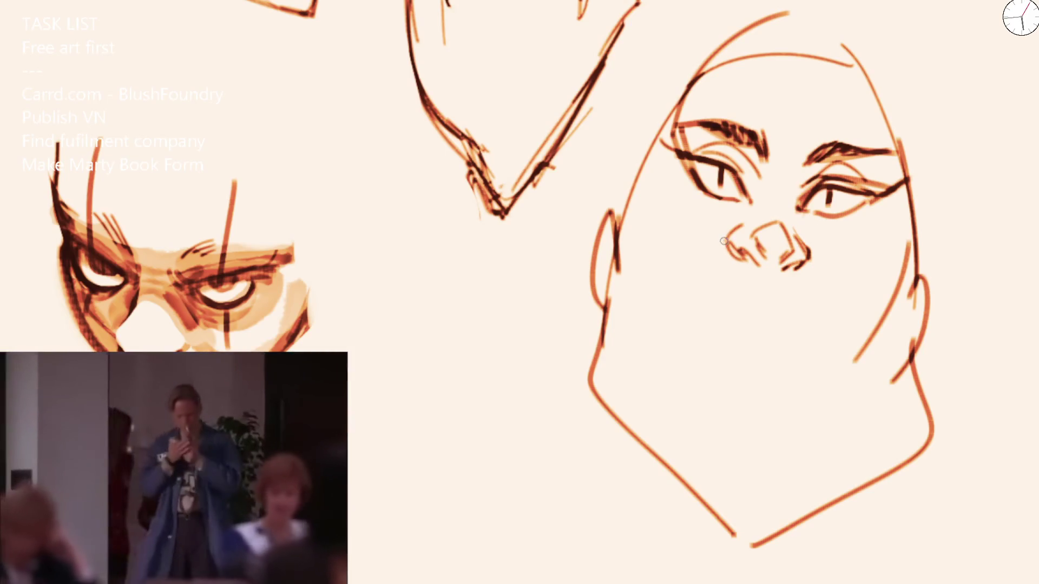
drag(725, 242, 740, 260)
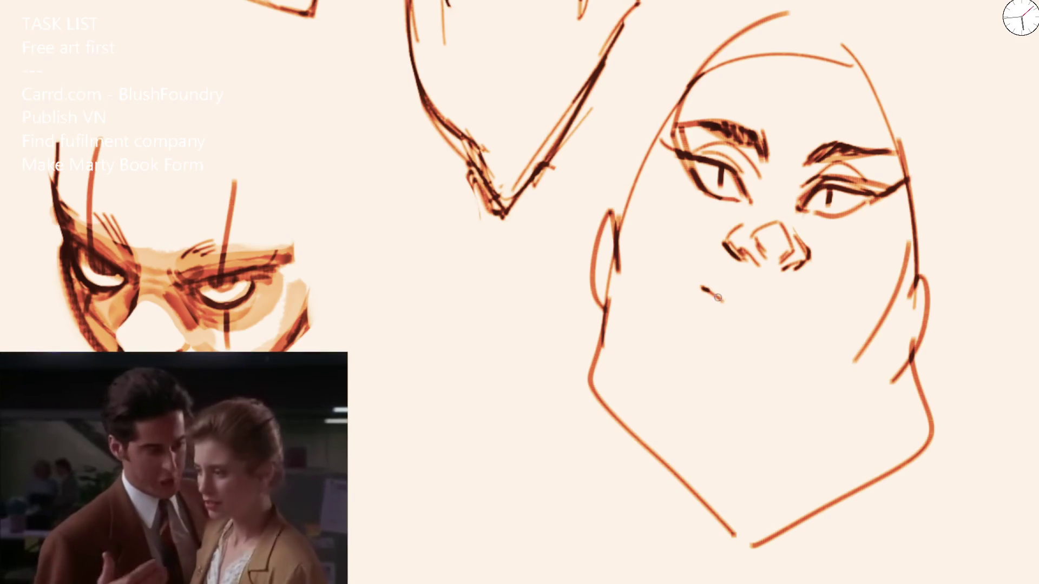
Step: Draw full parted upper and lower lips under the nose and extend the chin stroke
drag(714, 316, 762, 290)
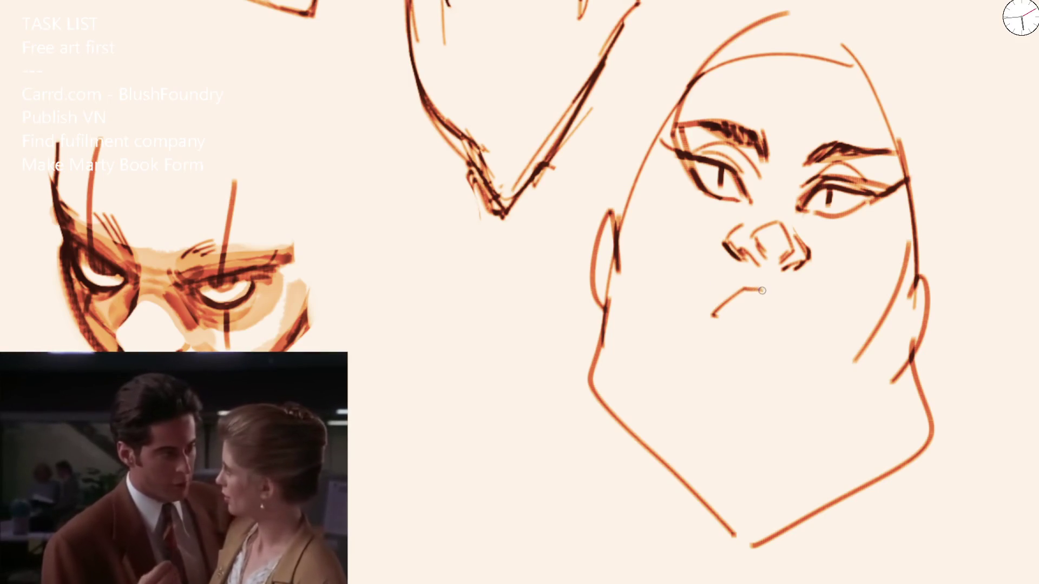
key(ctrl+z)
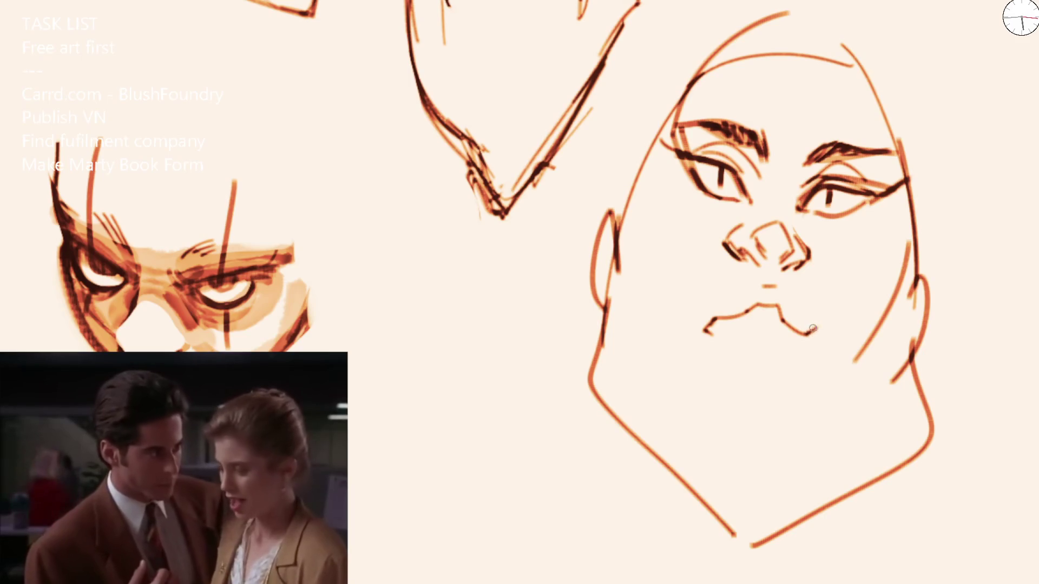
key(ctrl+z)
mouse_move(723, 306)
mouse_down()
mouse_move(777, 285)
mouse_move(800, 318)
mouse_up()
mouse_move(714, 321)
mouse_down()
mouse_move(780, 356)
mouse_move(799, 331)
mouse_move(783, 316)
mouse_up()
key(ctrl+z)
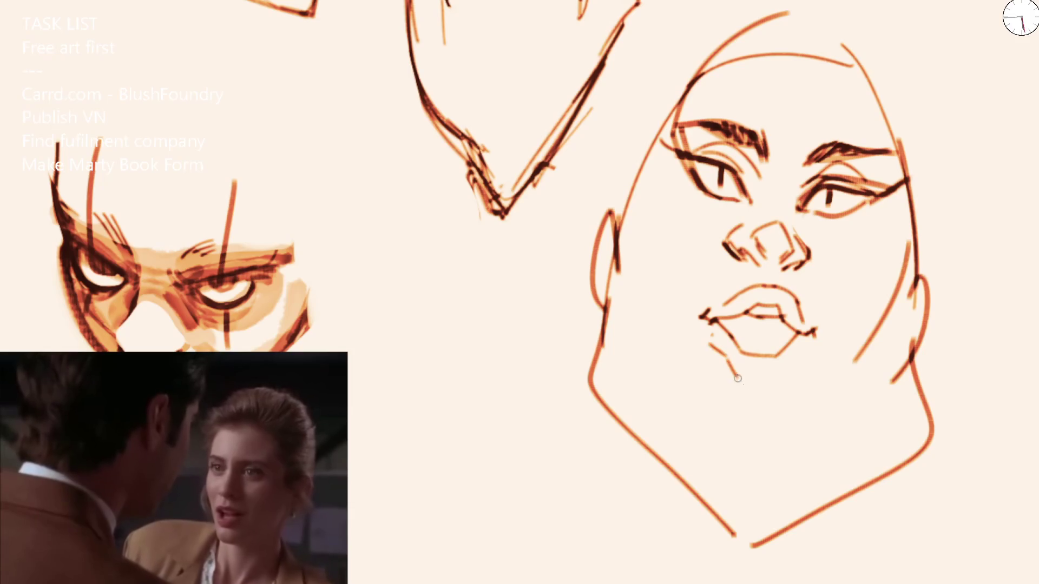
drag(776, 381, 808, 357)
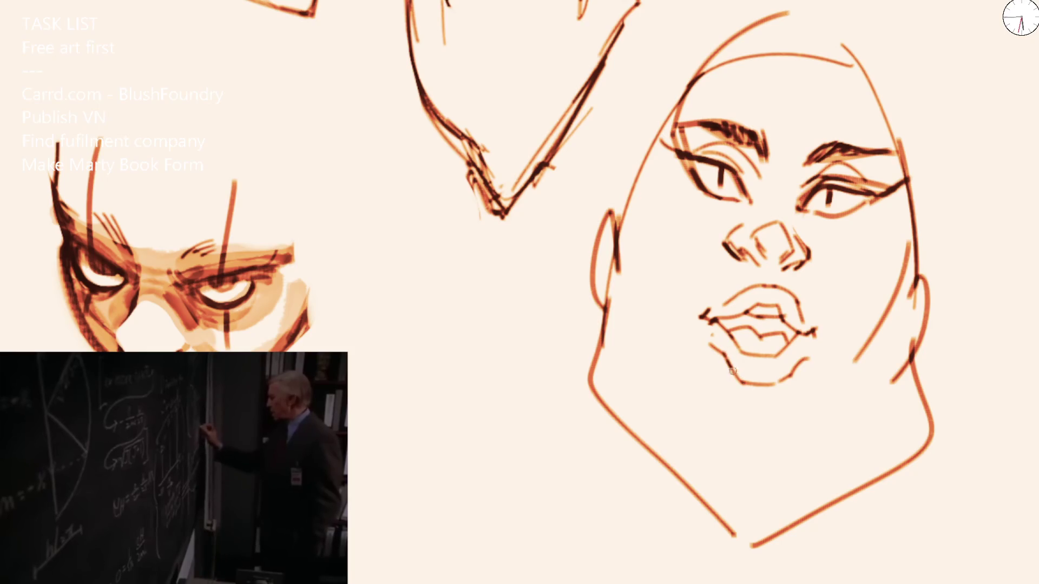
Step: Sketch the hood outline around the head with a longer line down its right side
drag(646, 183, 622, 238)
mouse_move(652, 159)
mouse_down()
mouse_move(697, 81)
mouse_move(800, 39)
mouse_move(920, 123)
mouse_up()
drag(877, 76, 921, 212)
key(ctrl+z)
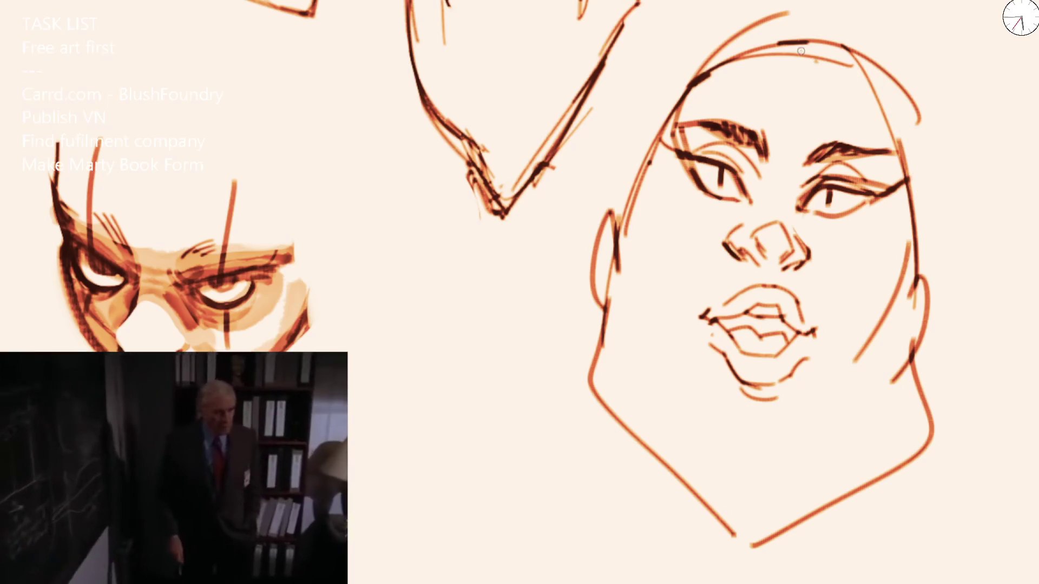
drag(800, 48, 918, 276)
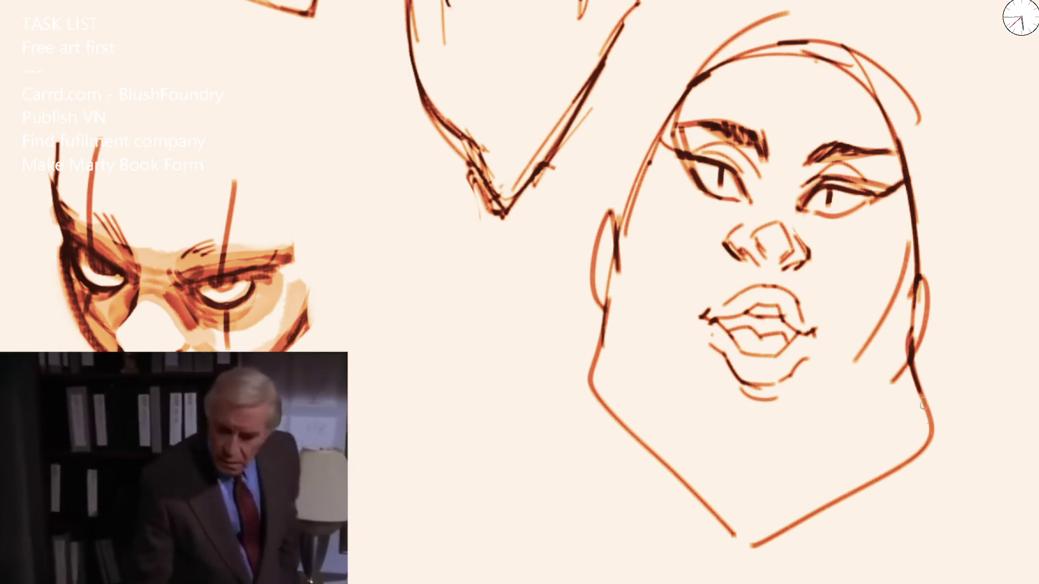
Step: Sketch the left and right cheek lines down toward the mouth and jaw
mouse_move(677, 174)
mouse_down()
mouse_move(661, 242)
mouse_move(672, 279)
mouse_up()
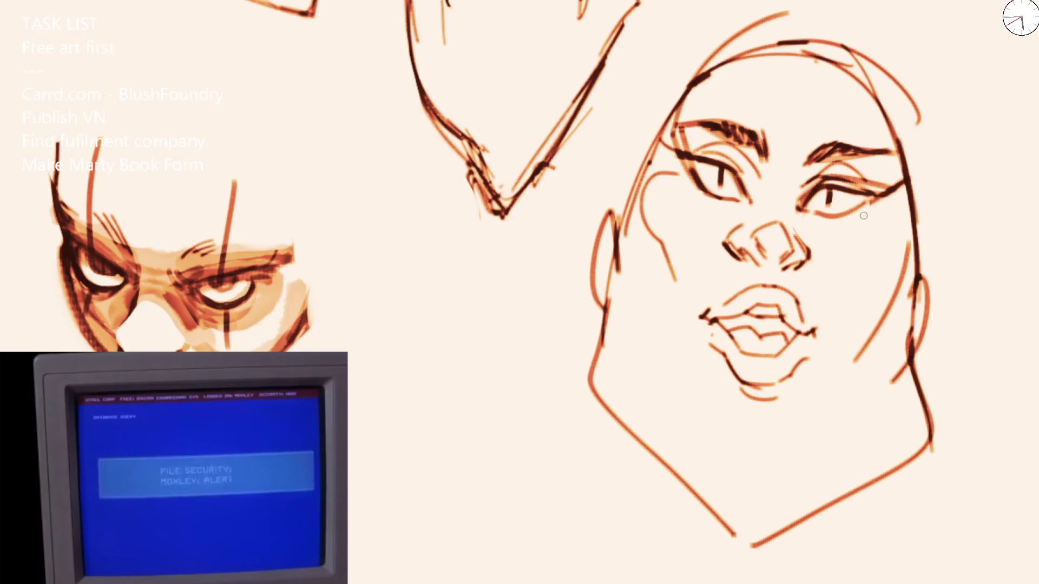
key(ctrl+z)
drag(658, 189, 693, 174)
drag(645, 197, 672, 251)
drag(679, 261, 688, 293)
mouse_move(875, 202)
mouse_down()
mouse_move(900, 236)
mouse_move(847, 336)
mouse_up()
key(ctrl+z)
key(ctrl+z)
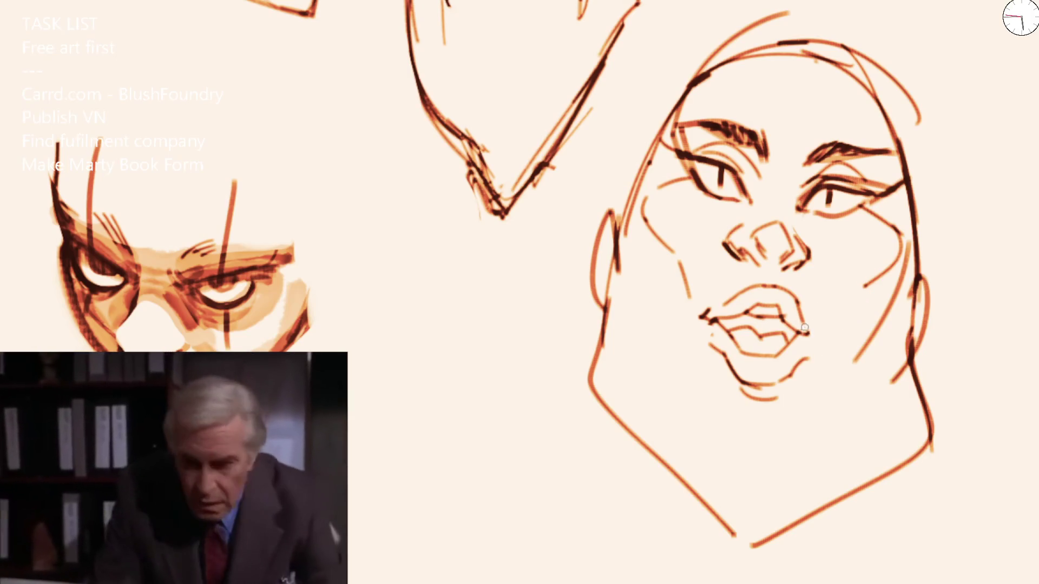
Step: Redraw the lower lip darker, darken the lip corners, and darken the left brow's inner end
drag(820, 321, 818, 338)
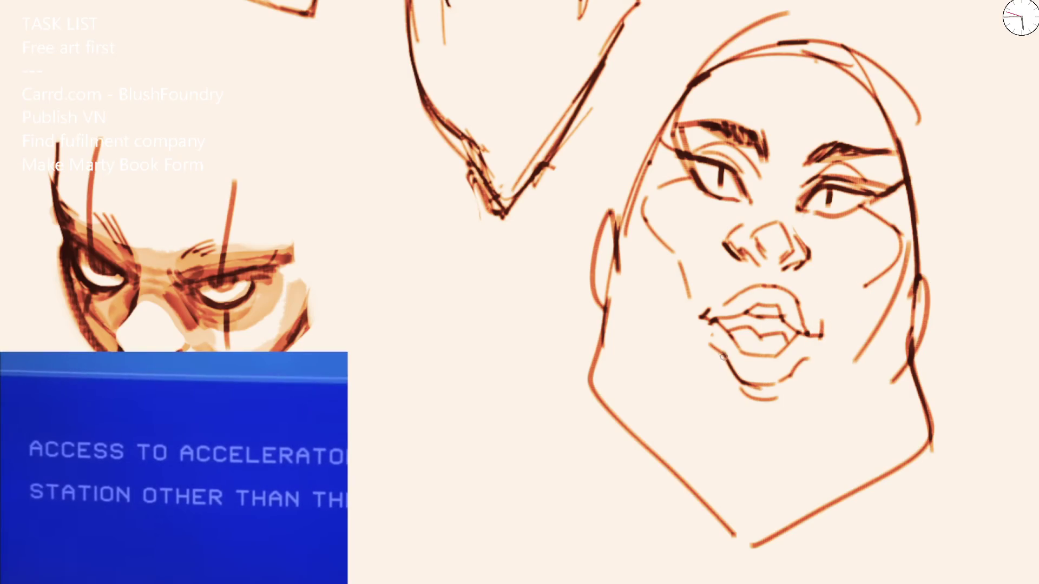
key(ctrl+z)
mouse_move(715, 353)
mouse_down()
mouse_move(774, 394)
mouse_move(795, 367)
mouse_up()
key(ctrl+z)
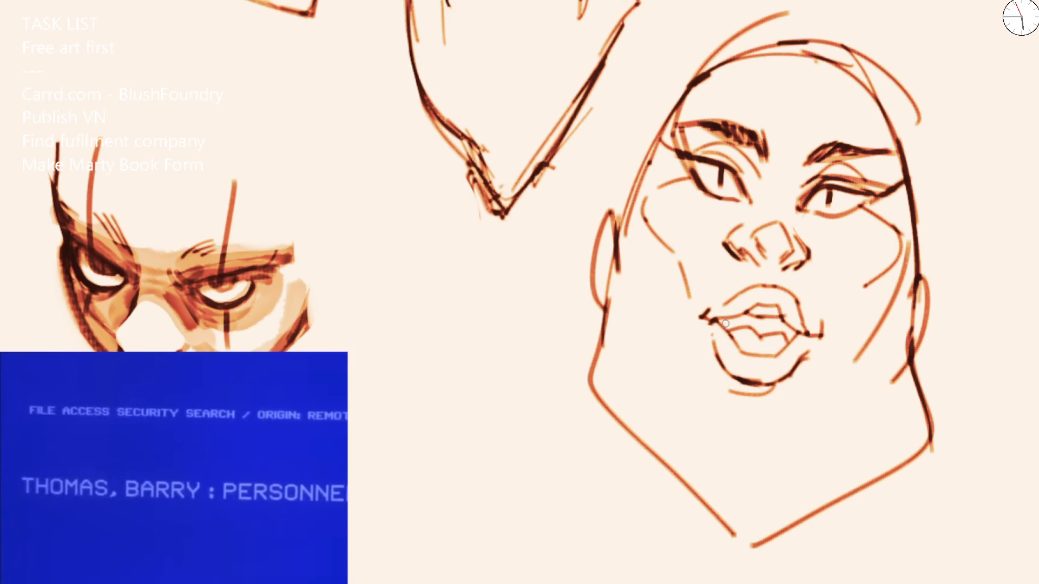
mouse_move(716, 325)
mouse_down()
mouse_move(737, 318)
mouse_move(801, 335)
mouse_up()
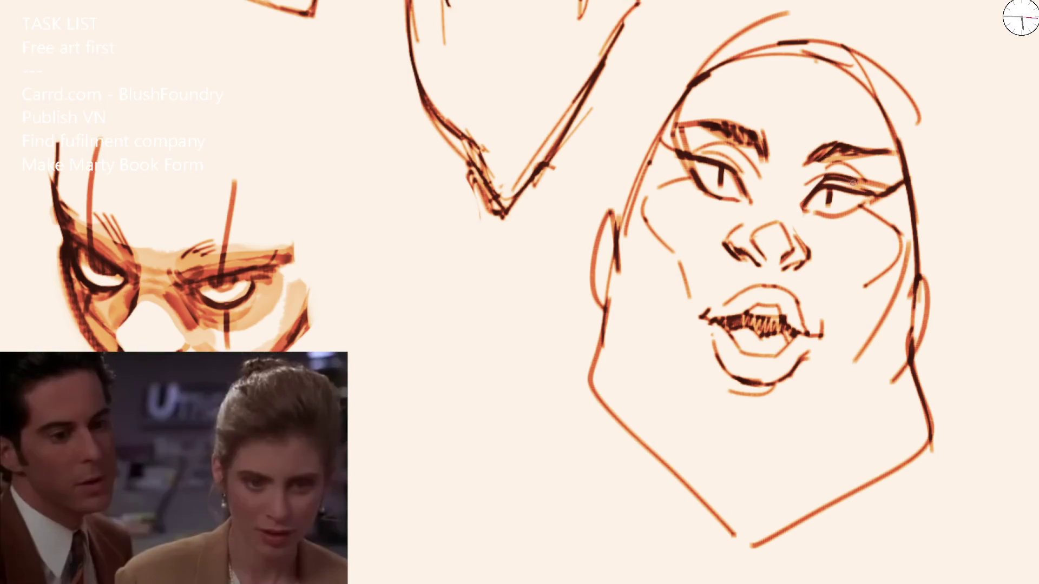
drag(734, 151, 757, 184)
Step: Erase stray strokes between the eyebrows and redraw both brows' inner ends
drag(744, 133, 774, 156)
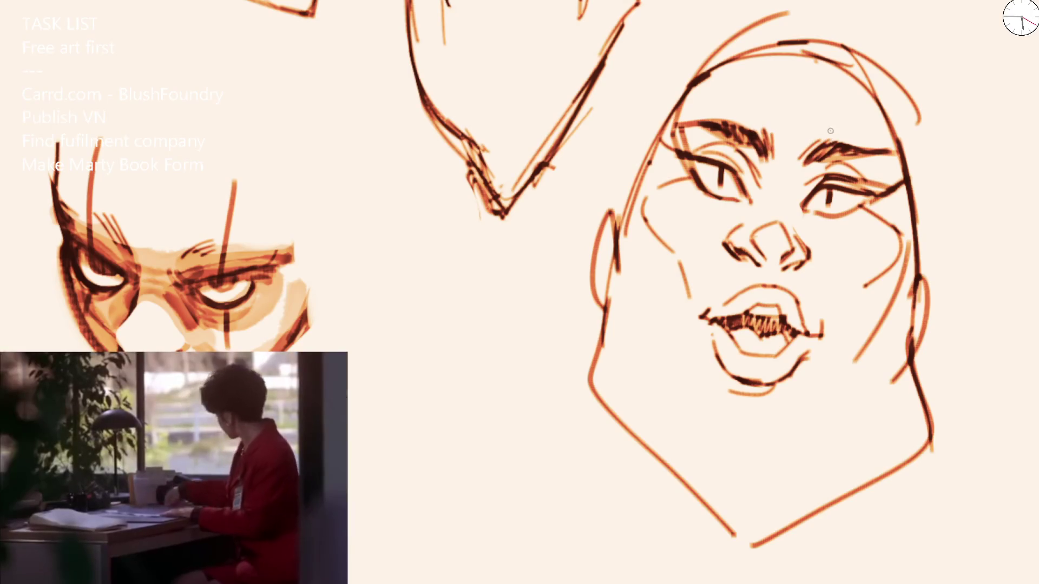
mouse_move(763, 132)
mouse_down()
mouse_move(823, 145)
mouse_move(830, 157)
mouse_move(766, 157)
mouse_move(768, 178)
mouse_up()
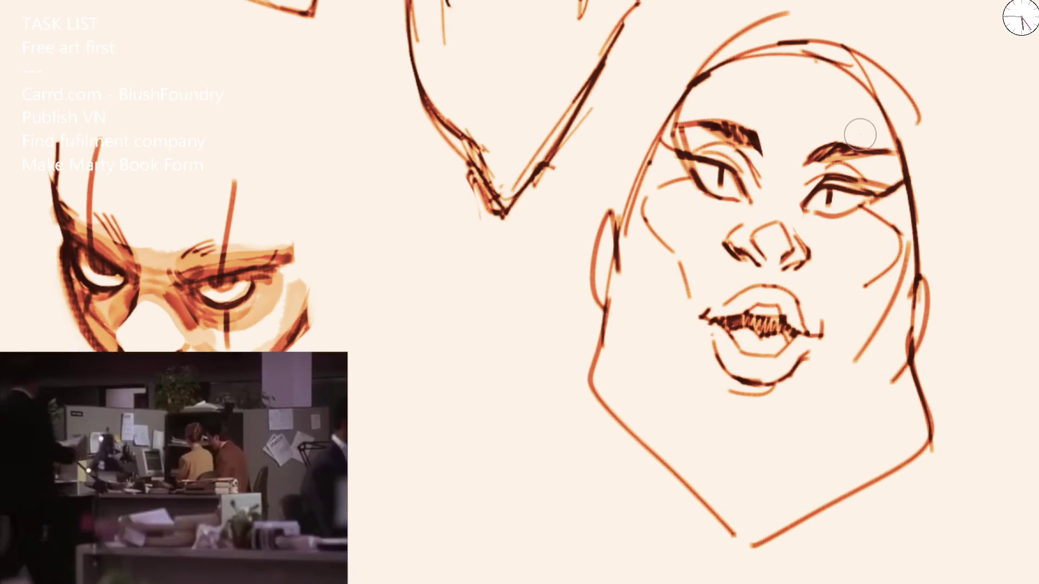
key(b)
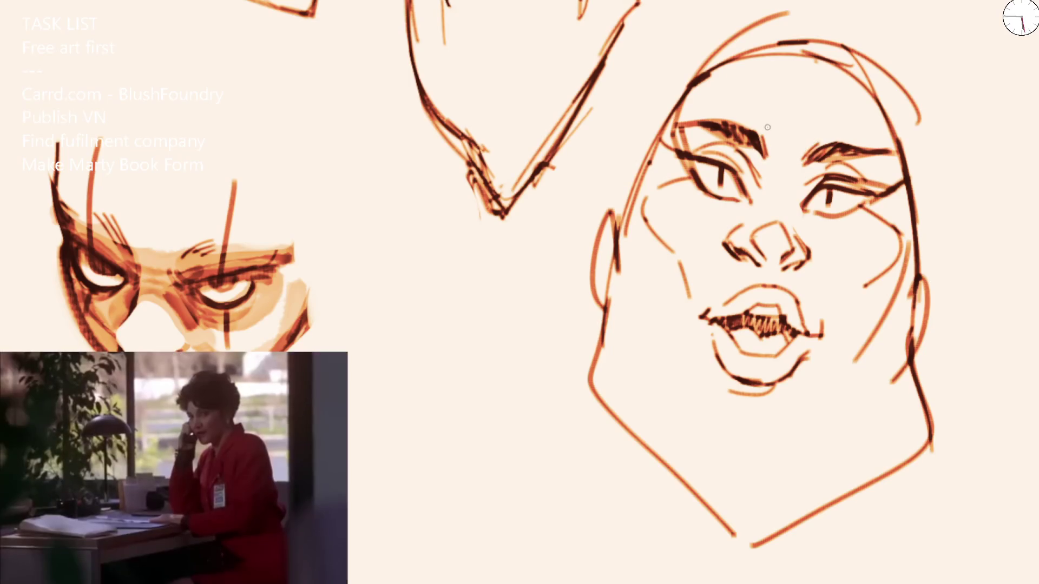
mouse_move(769, 134)
mouse_down()
mouse_move(771, 157)
mouse_move(801, 160)
mouse_up()
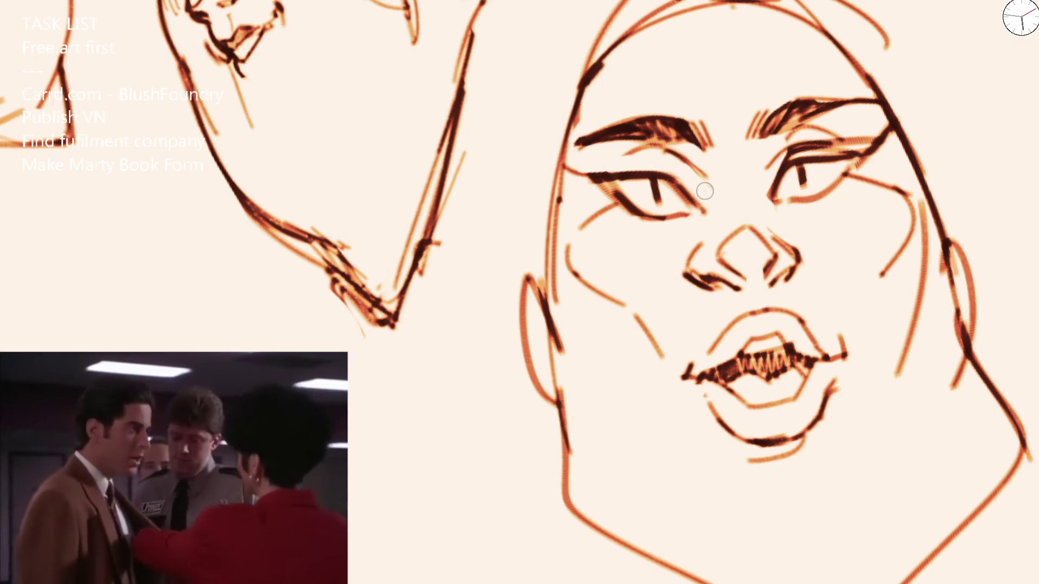
Step: Draw eyelid crease lines above the left eye
drag(684, 154, 603, 170)
mouse_move(587, 171)
mouse_down()
mouse_move(669, 163)
mouse_move(706, 189)
mouse_up()
drag(631, 144, 697, 182)
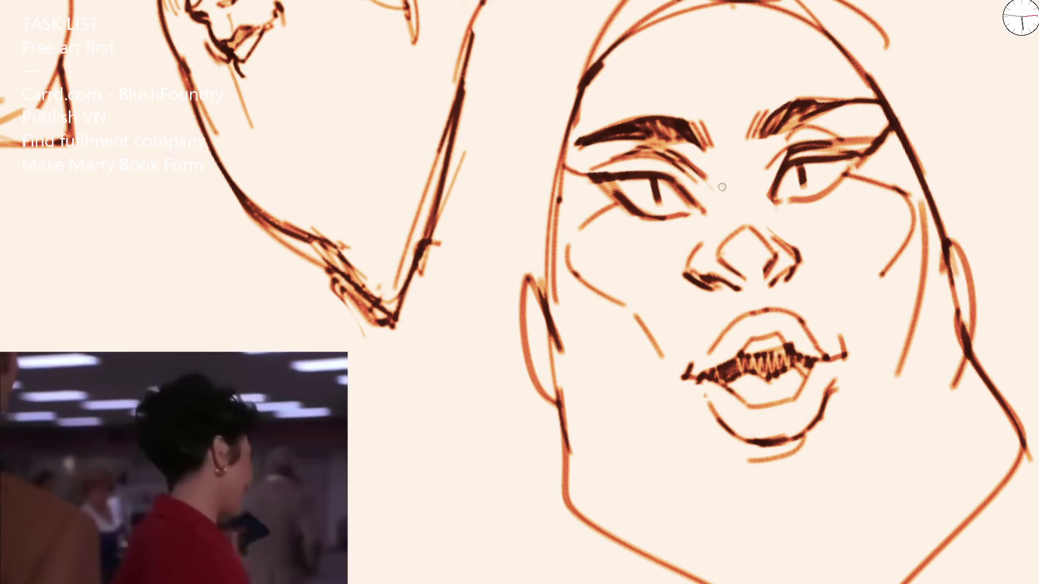
Step: Outline the left cheek with a loop and add diagonal strokes on the right cheek
scroll(767, 165, down, 3)
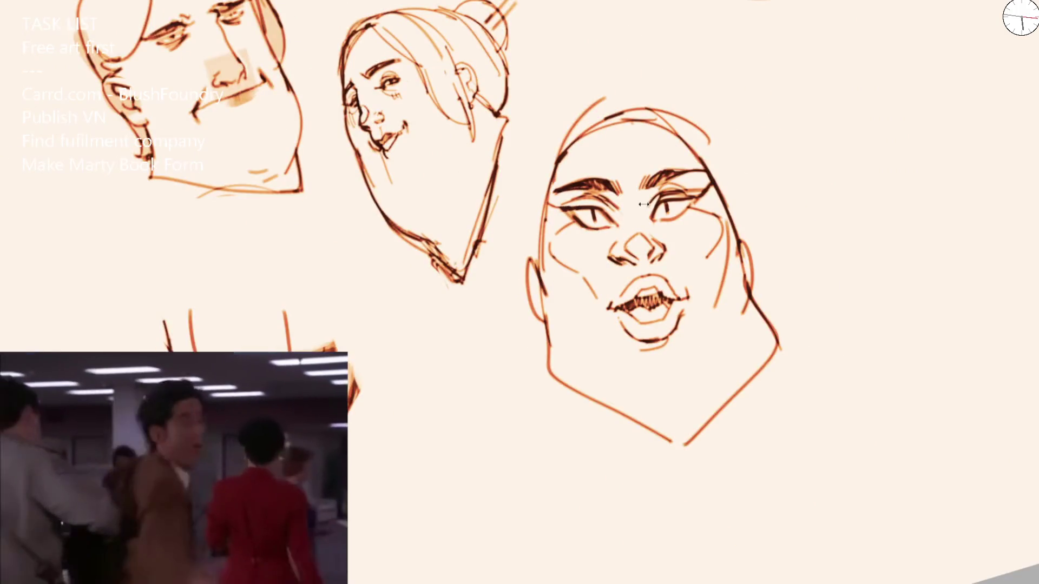
scroll(440, 273, up, 3)
mouse_move(440, 273)
mouse_down()
mouse_move(509, 346)
mouse_move(541, 292)
mouse_up()
drag(676, 270, 743, 307)
mouse_move(786, 243)
mouse_down()
mouse_move(747, 310)
mouse_move(752, 398)
mouse_up()
Step: Redraw the left jaw line and erase the vertical line on the right cheek
key(ctrl+z)
drag(508, 351, 521, 410)
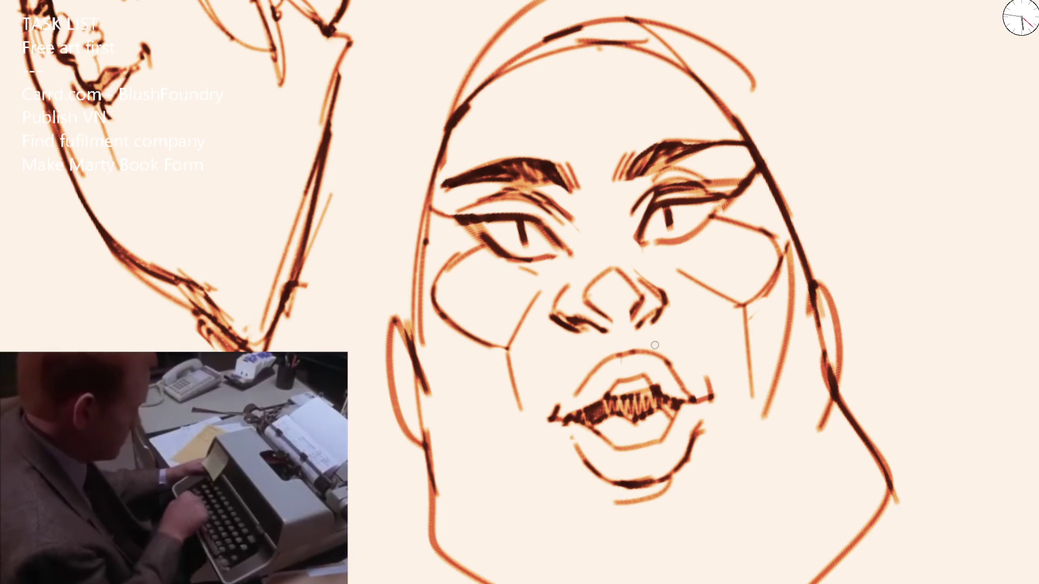
key(e)
mouse_move(740, 308)
mouse_down()
mouse_move(753, 396)
mouse_move(741, 346)
mouse_move(734, 387)
mouse_up()
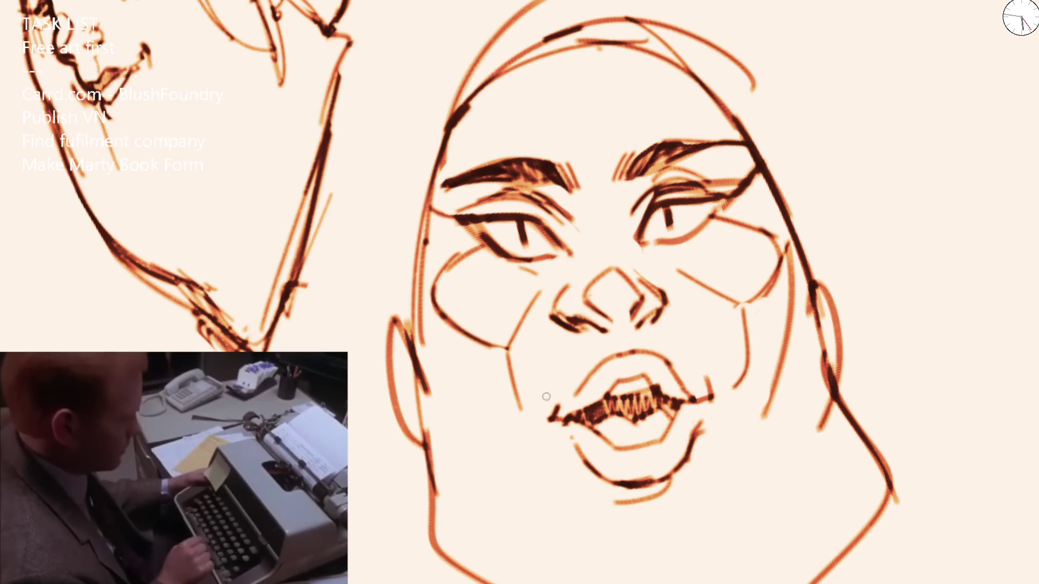
key(ctrl+z)
drag(506, 371, 536, 419)
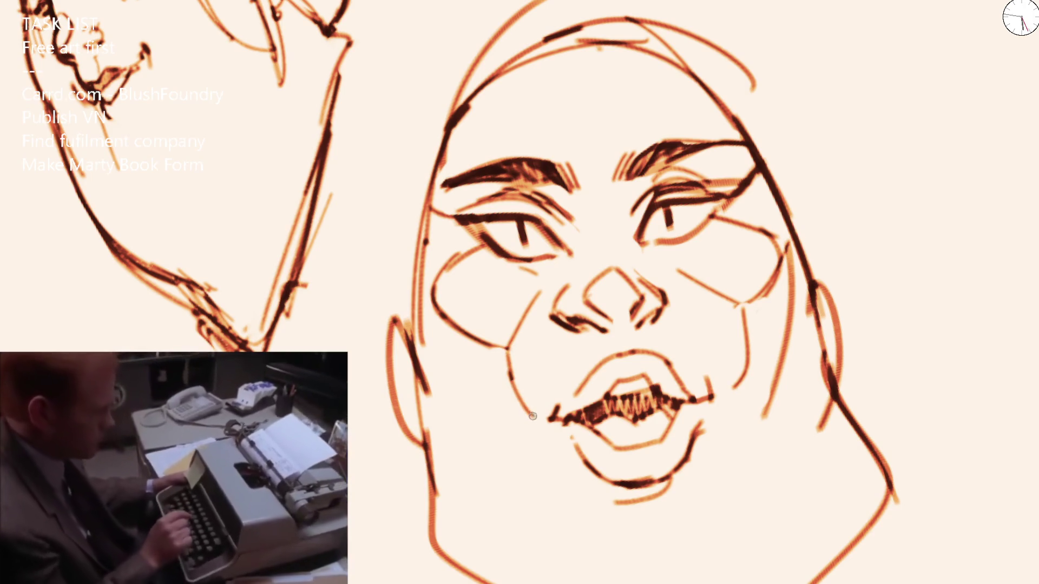
Step: Draw a U-shaped line around the chin, remove the inner chin oval, and mirror the canvas view
drag(637, 488, 591, 320)
mouse_move(508, 295)
mouse_down()
mouse_move(660, 401)
mouse_move(676, 281)
mouse_up()
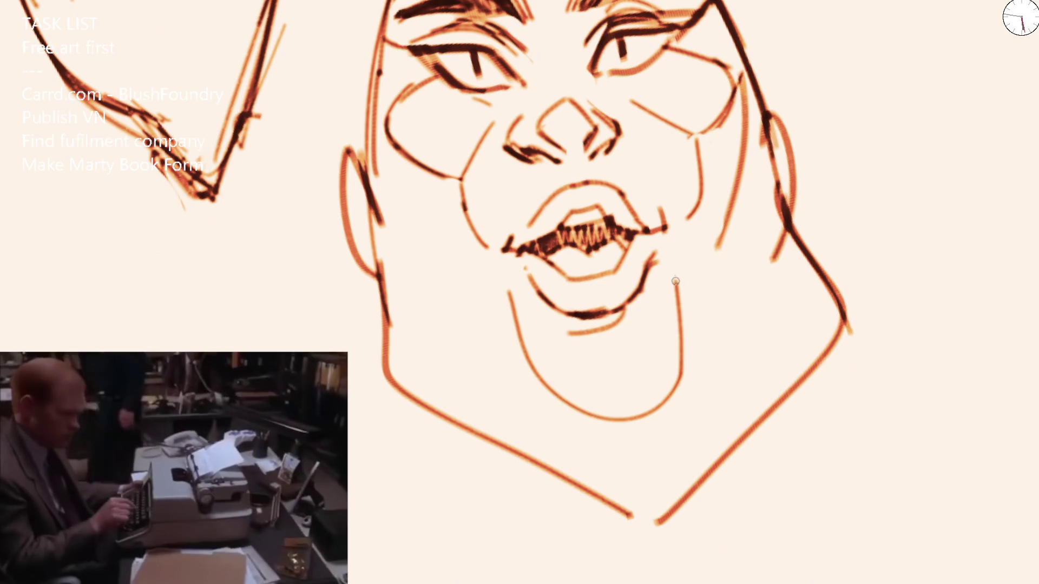
scroll(508, 285, down, 5)
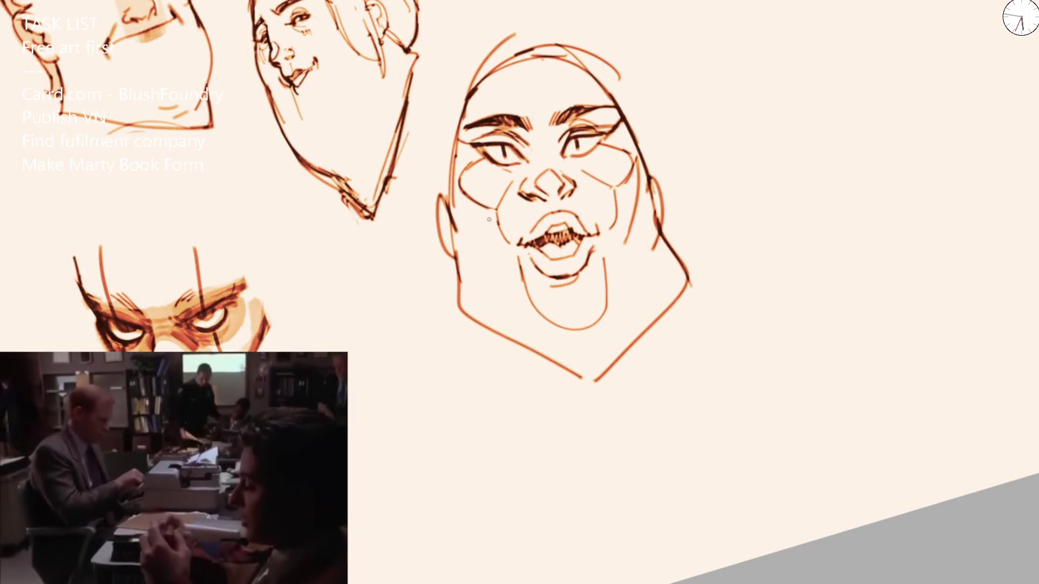
key(ctrl+z)
key(m)
scroll(492, 258, up, 5)
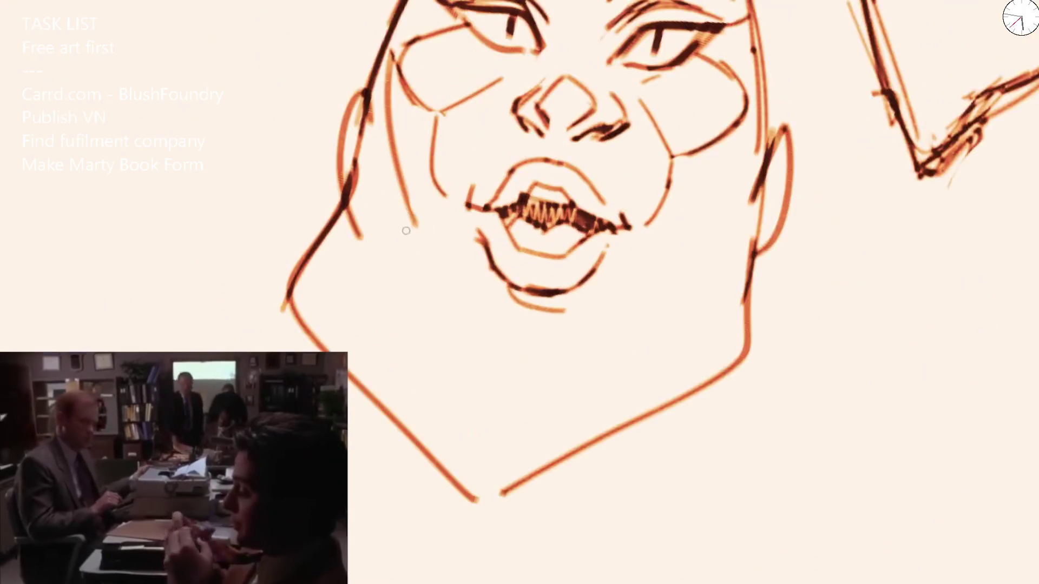
Step: Draw a thin cheek line and a chin line curving downward to the jaw
drag(408, 204, 432, 318)
drag(463, 242, 454, 355)
key(ctrl+z)
mouse_move(465, 236)
mouse_down()
mouse_move(461, 306)
mouse_move(572, 378)
mouse_move(619, 276)
mouse_up()
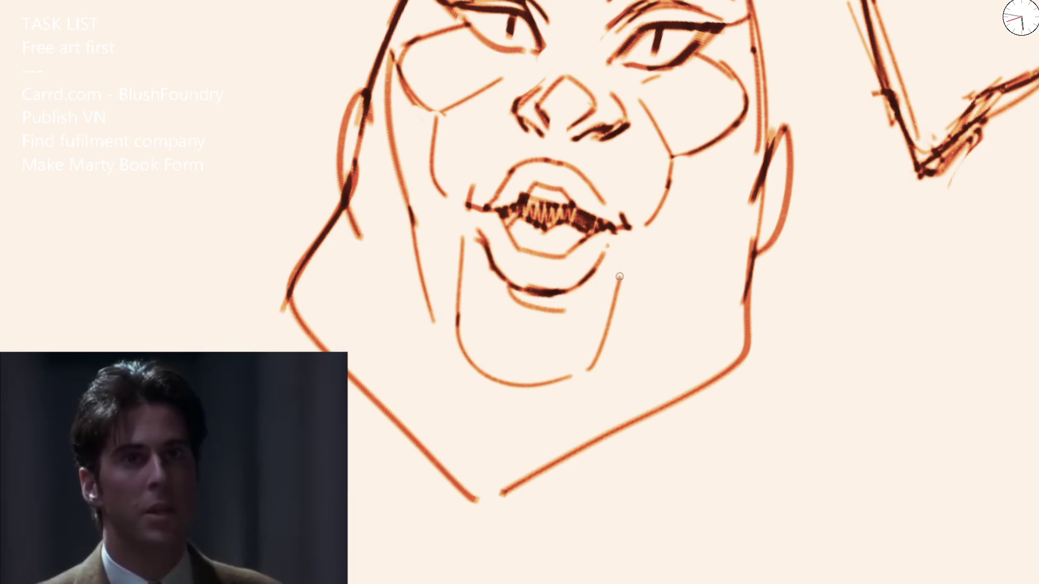
drag(421, 275, 468, 461)
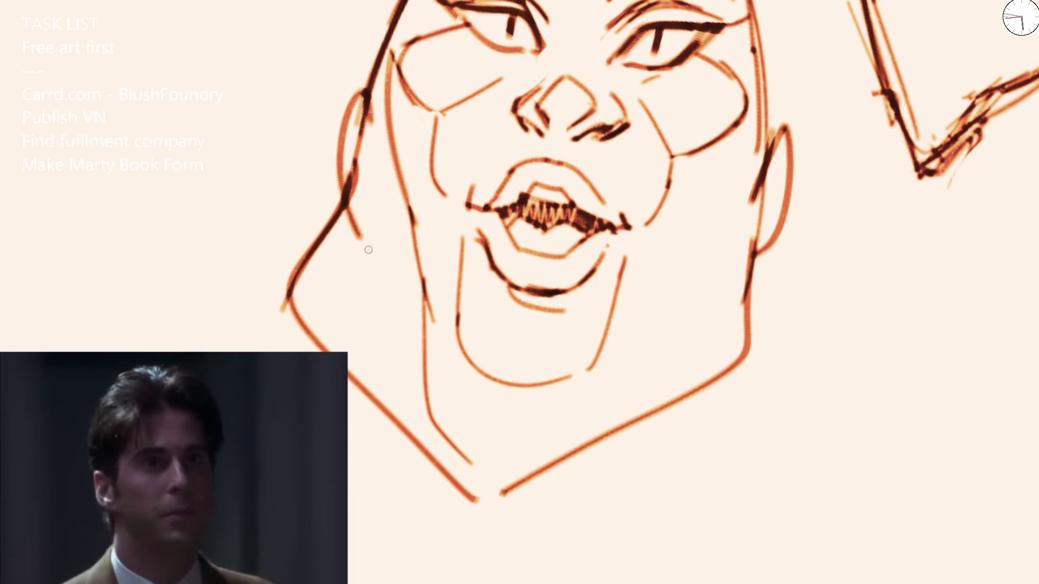
Step: Draw sagging jaw lines on the lower left and right of the face
drag(352, 222, 354, 311)
key(ctrl+z)
drag(358, 251, 355, 346)
drag(389, 412, 427, 457)
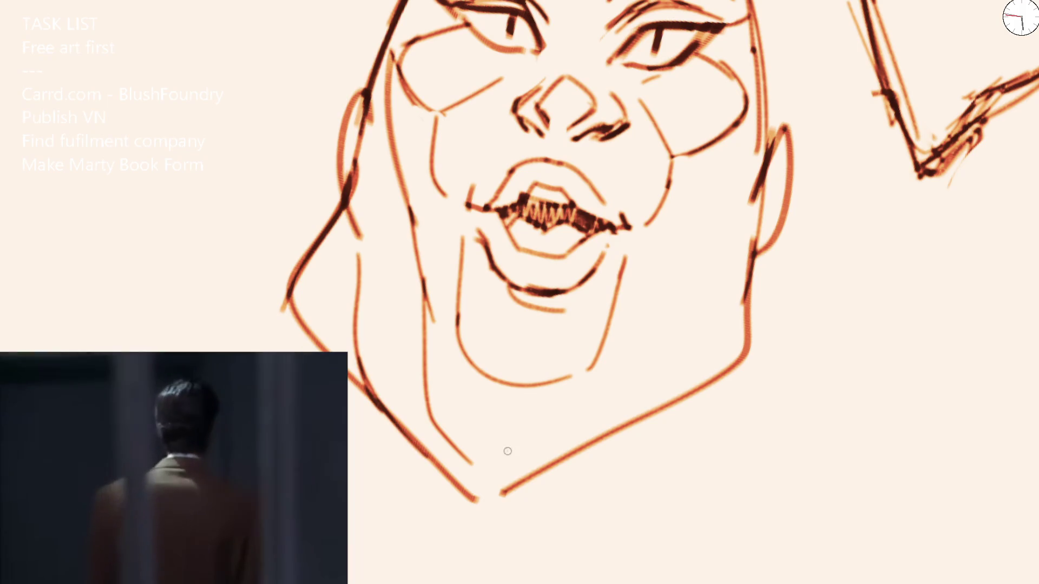
key(ctrl+z)
drag(427, 378, 484, 427)
drag(552, 425, 746, 318)
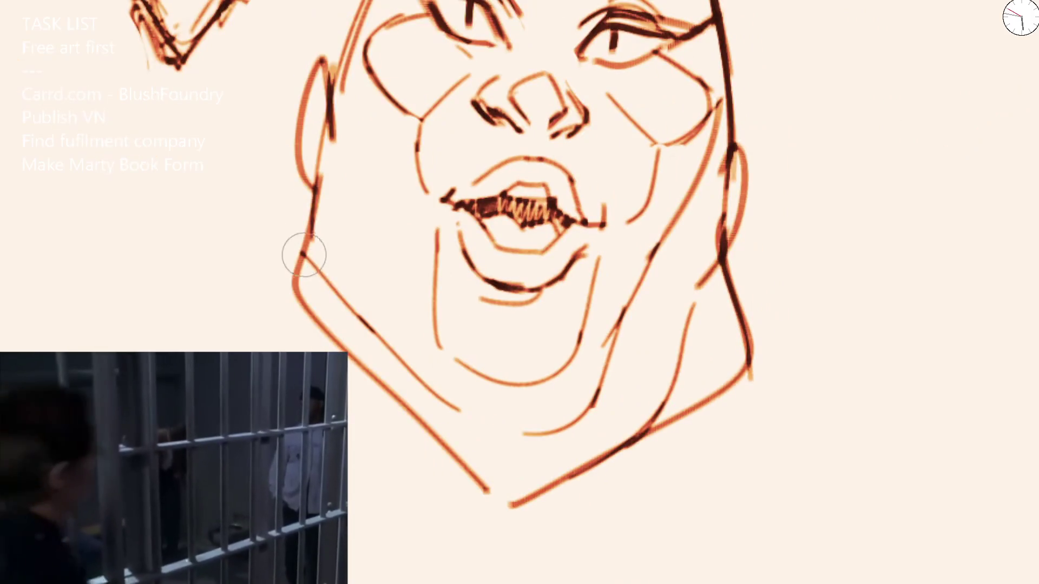
Step: Redraw the ear line on the left, extending it down the cheek
drag(297, 292, 341, 346)
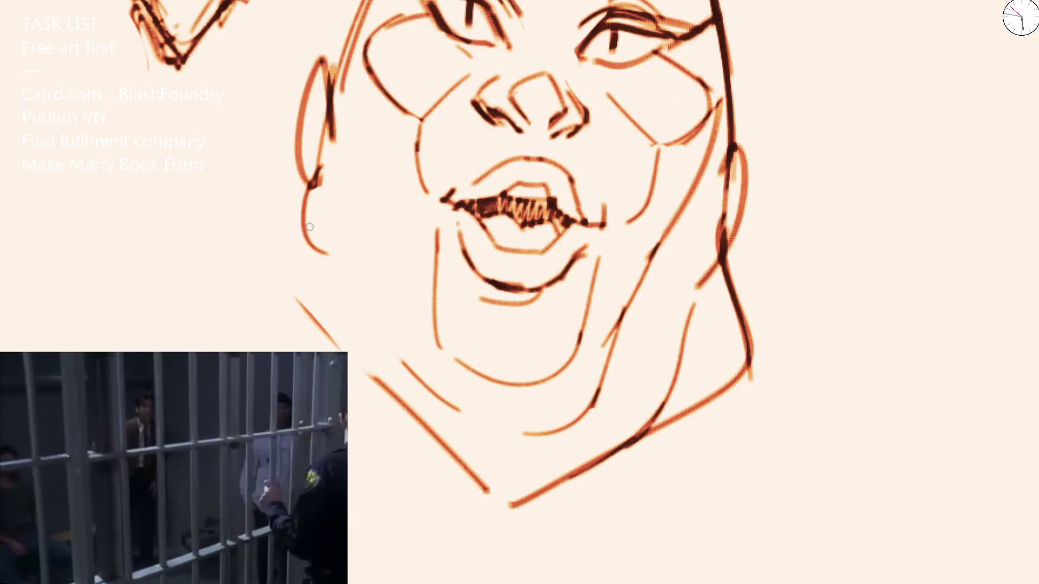
key(ctrl+z)
mouse_move(321, 177)
mouse_down()
mouse_move(297, 219)
mouse_move(297, 300)
mouse_up()
drag(292, 233, 316, 266)
scroll(460, 226, down, 5)
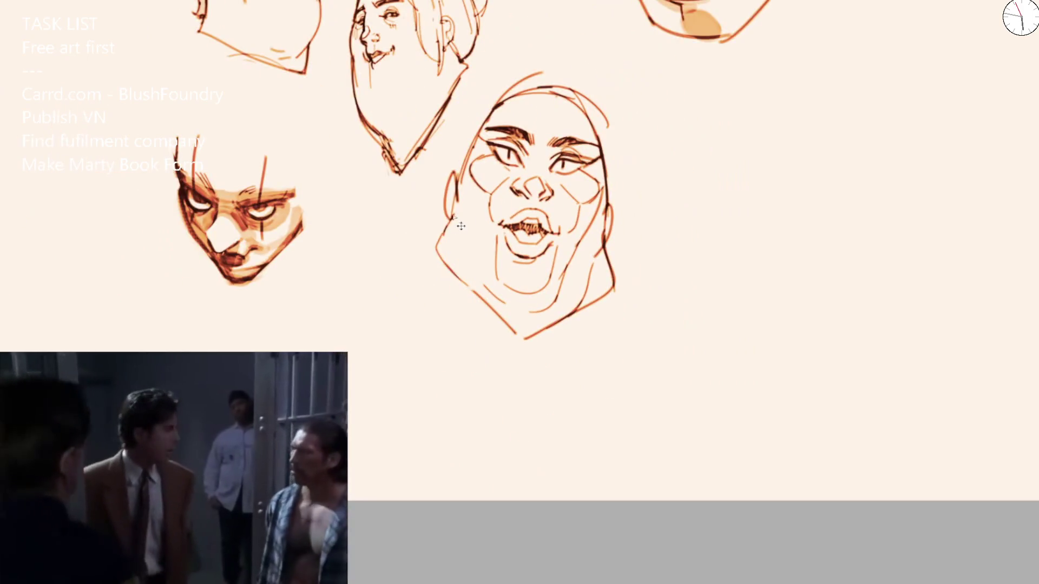
key(ctrl+z)
scroll(518, 150, up, 5)
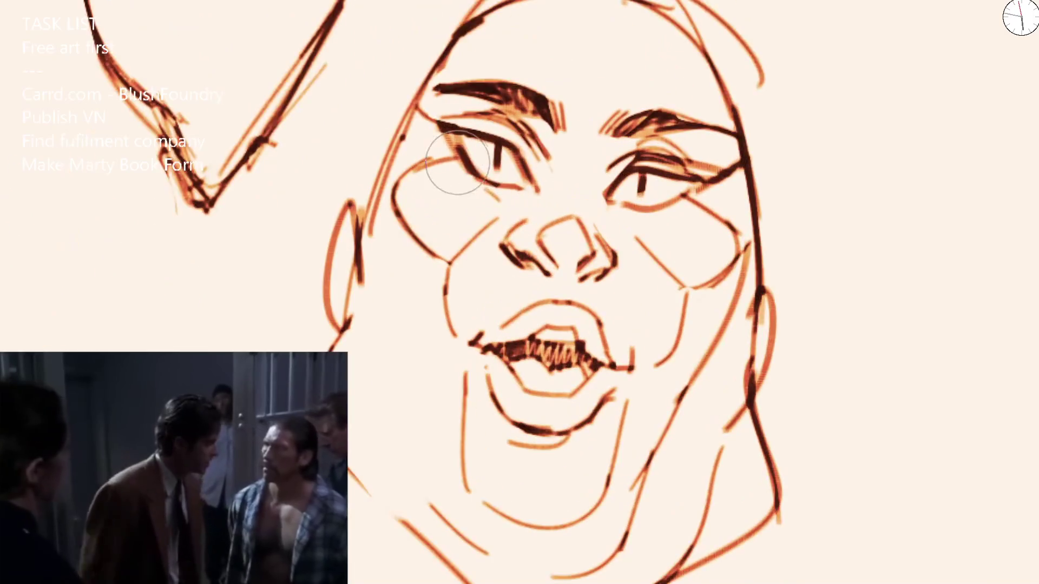
Step: Ink darker upper and lower lid strokes on both eyes, tilting the canvas view as needed
key(4)
key(4)
key(4)
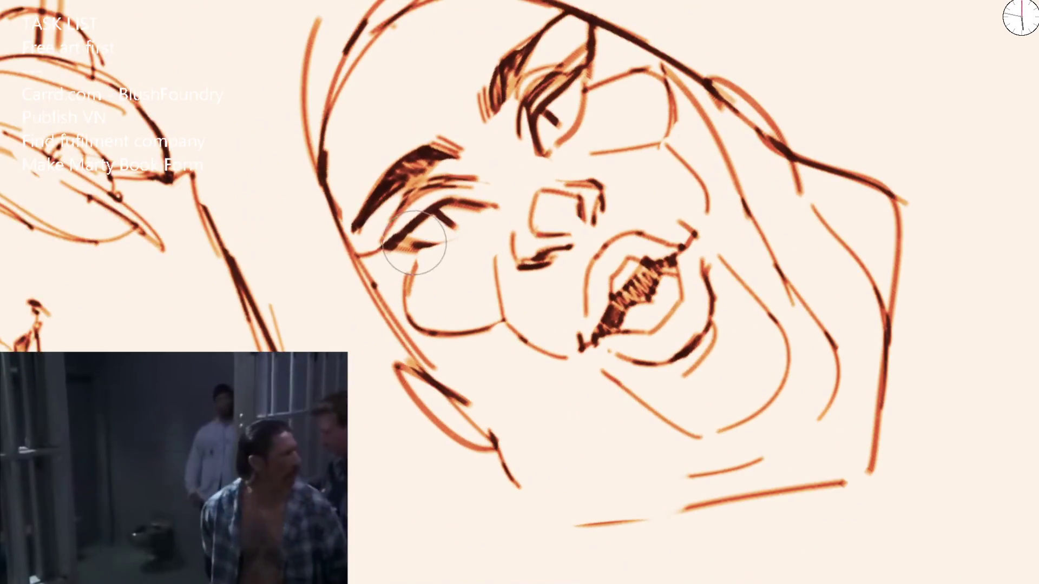
mouse_move(435, 233)
mouse_down()
mouse_move(476, 212)
mouse_move(451, 226)
mouse_up()
mouse_move(557, 119)
mouse_down()
mouse_move(578, 89)
mouse_move(566, 105)
mouse_up()
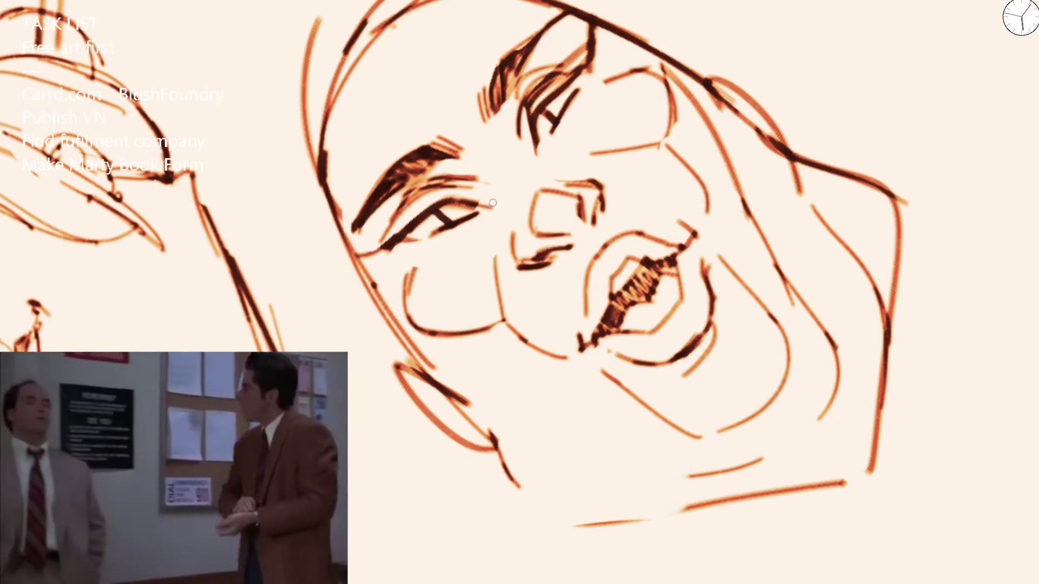
key(5)
drag(601, 193, 654, 160)
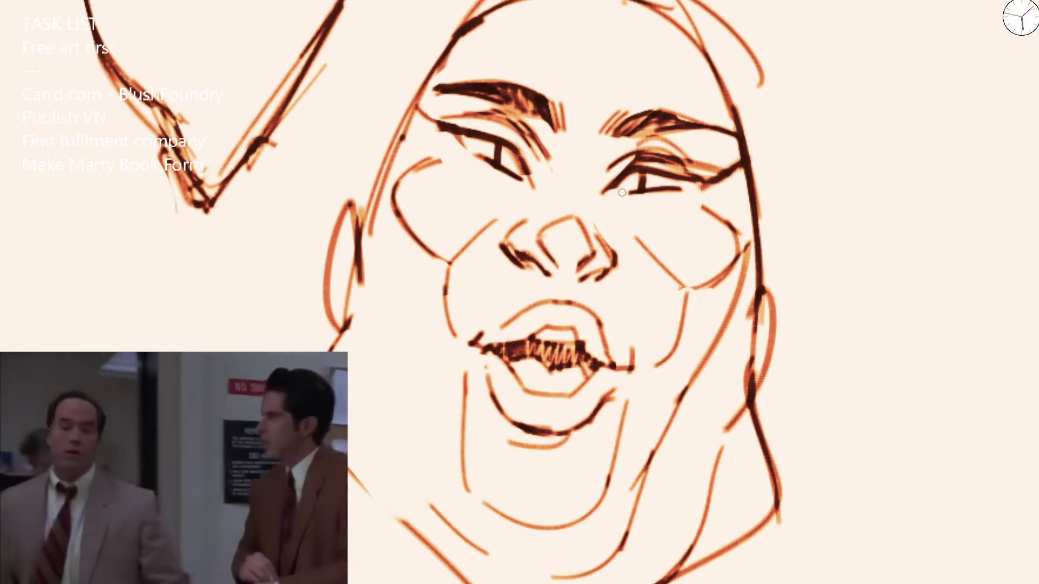
drag(622, 192, 680, 187)
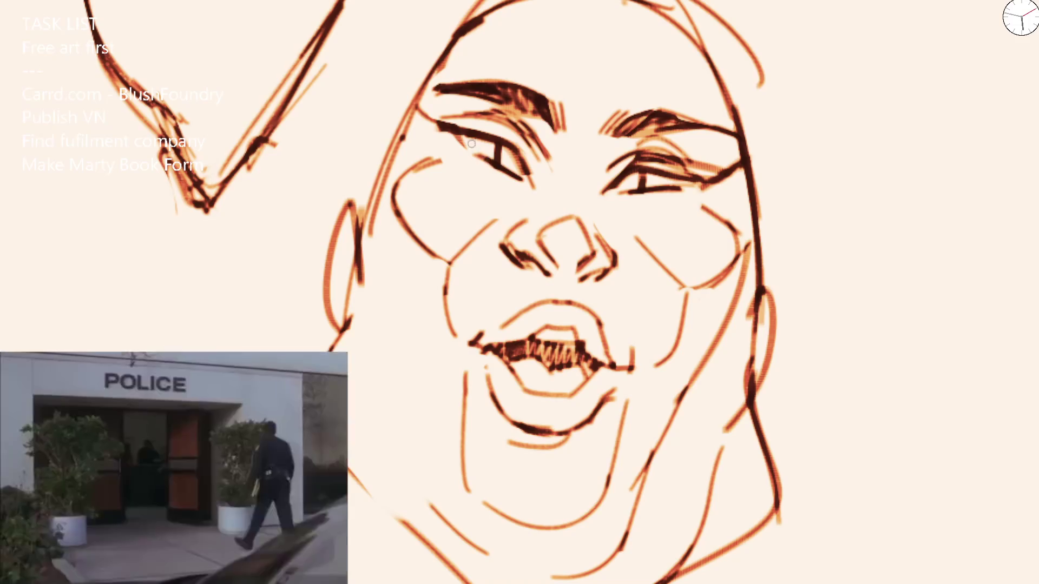
drag(478, 152, 533, 183)
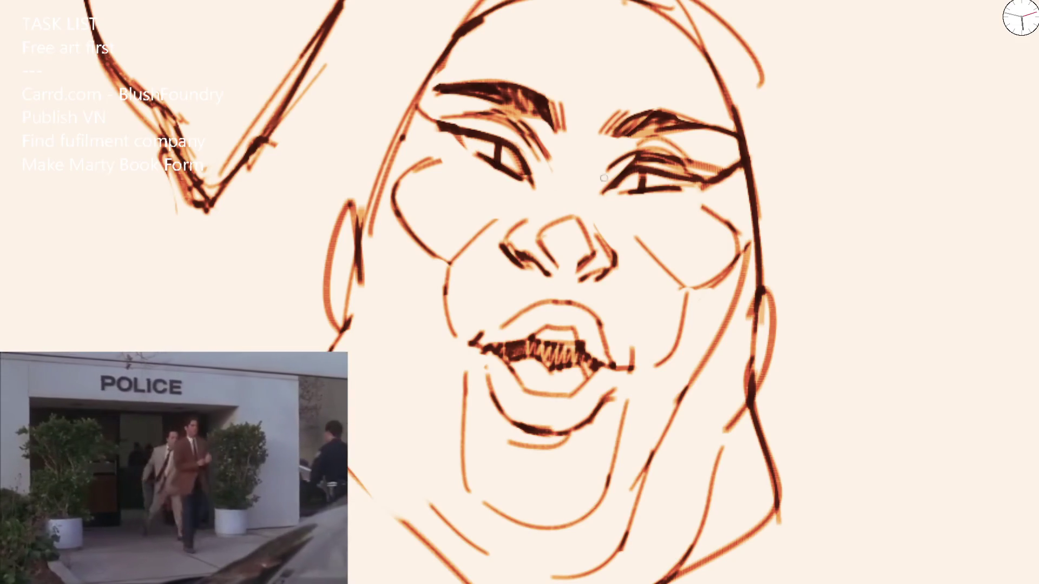
drag(472, 117, 552, 170)
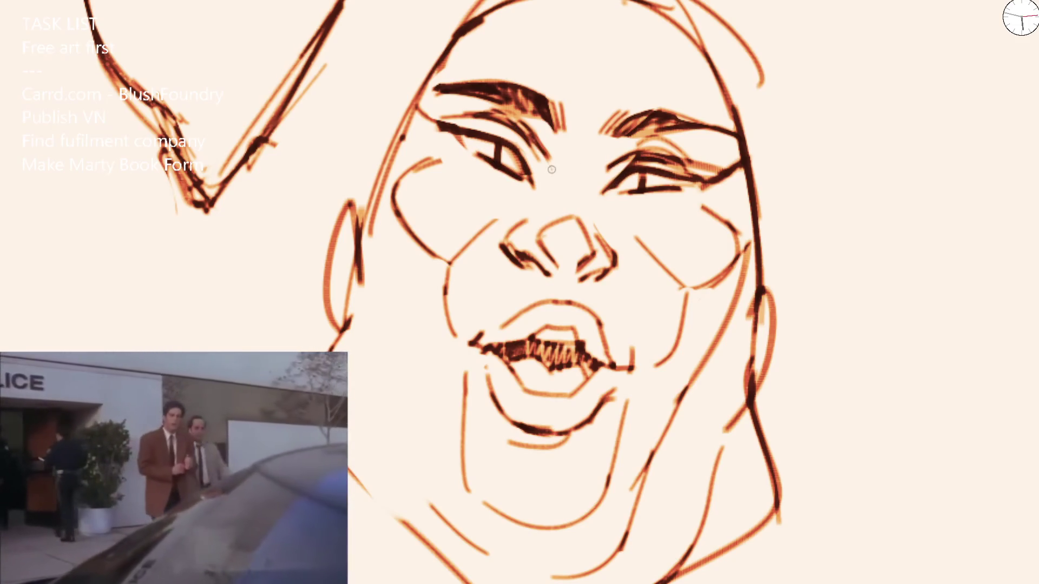
Step: Add strokes along the left eyebrow and temple and a line on the face's right outline
mouse_move(432, 92)
mouse_down()
mouse_move(417, 82)
mouse_move(495, 75)
mouse_move(416, 157)
mouse_up()
key(ctrl+z)
drag(733, 130, 744, 208)
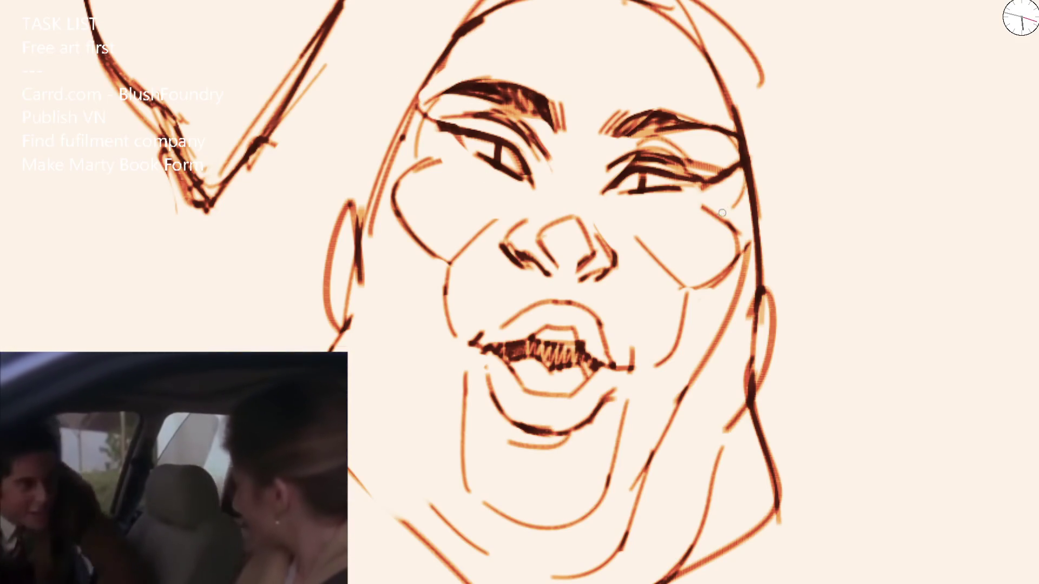
Step: Draw a curved hairline across the forehead with a line running down from it
scroll(744, 209, down, 3)
scroll(484, 174, up, 3)
mouse_move(479, 165)
mouse_down()
mouse_move(541, 122)
mouse_move(677, 156)
mouse_up()
drag(655, 145, 684, 224)
Step: Redraw the lower lids under both eyes
mouse_move(441, 234)
mouse_down()
mouse_move(520, 271)
mouse_move(481, 264)
mouse_move(507, 275)
mouse_up()
key(ctrl+z)
drag(628, 295, 675, 284)
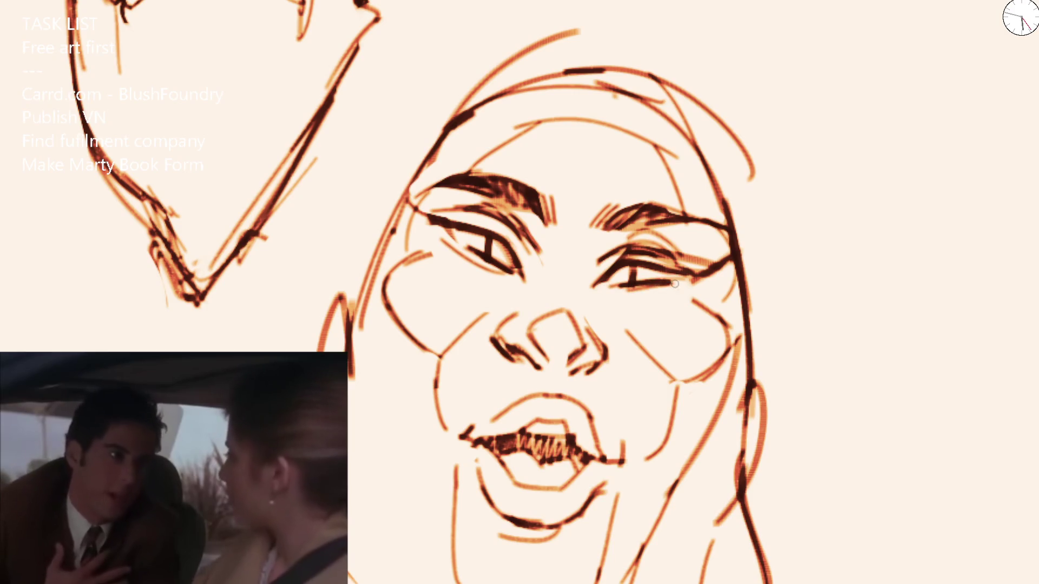
Step: Erase the stray right-side nose strokes, then add a nose bridge and a line to the mouth corner
mouse_move(598, 347)
mouse_down()
mouse_move(596, 320)
mouse_move(592, 374)
mouse_up()
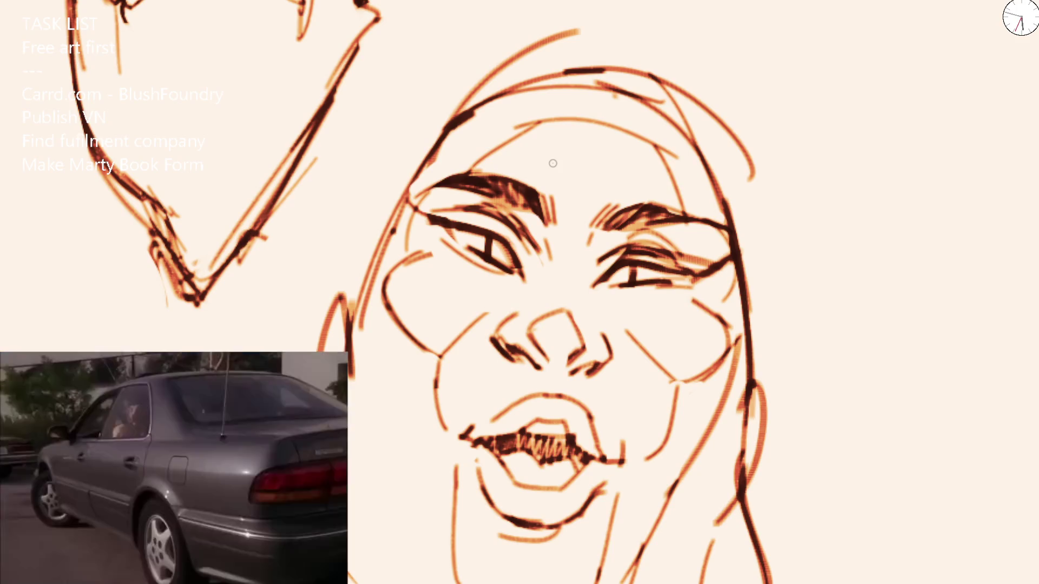
key(e)
scroll(560, 305, down, 5)
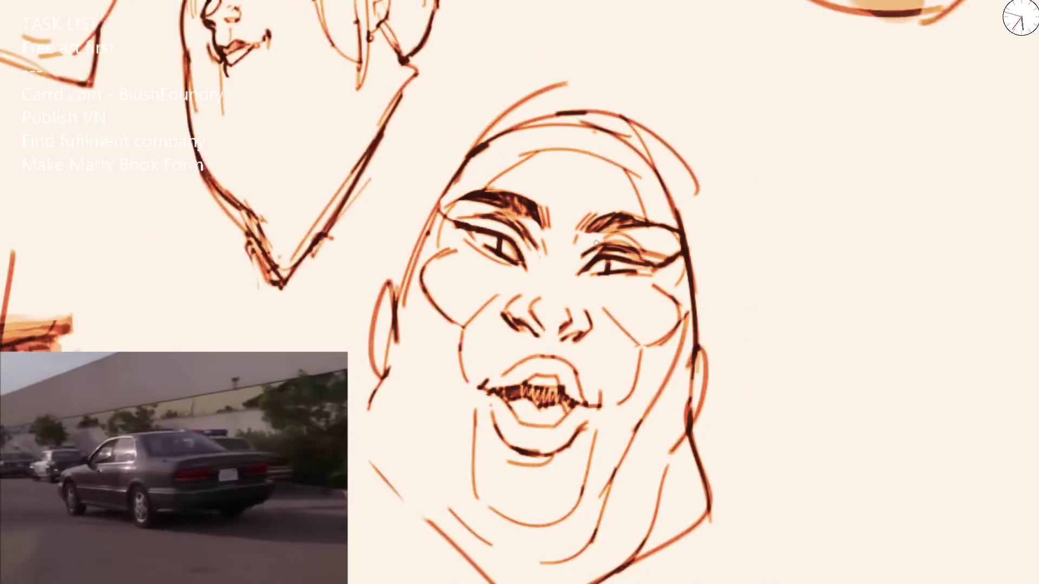
scroll(529, 237, up, 5)
drag(464, 281, 501, 269)
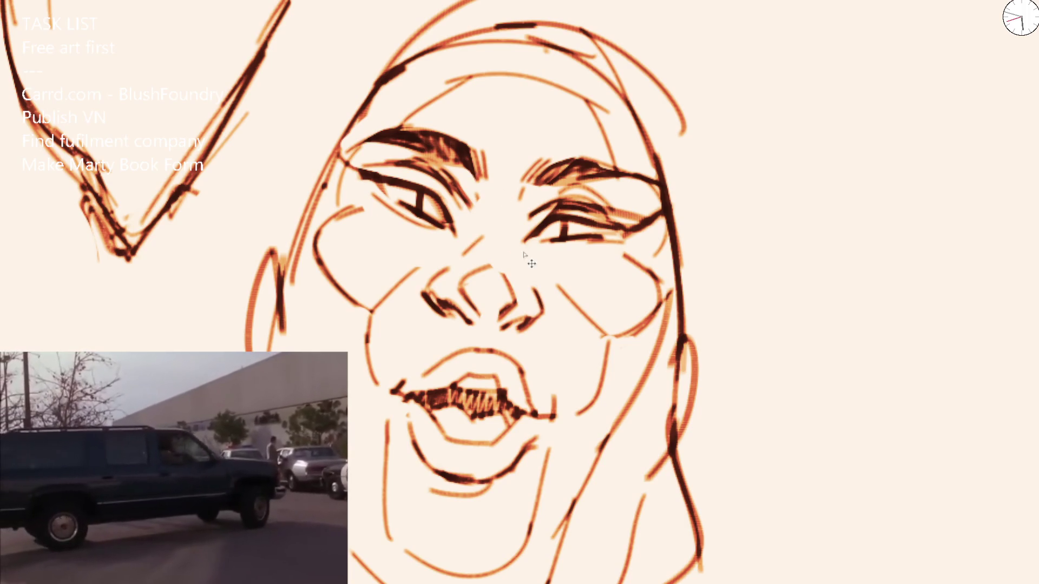
drag(533, 284, 552, 413)
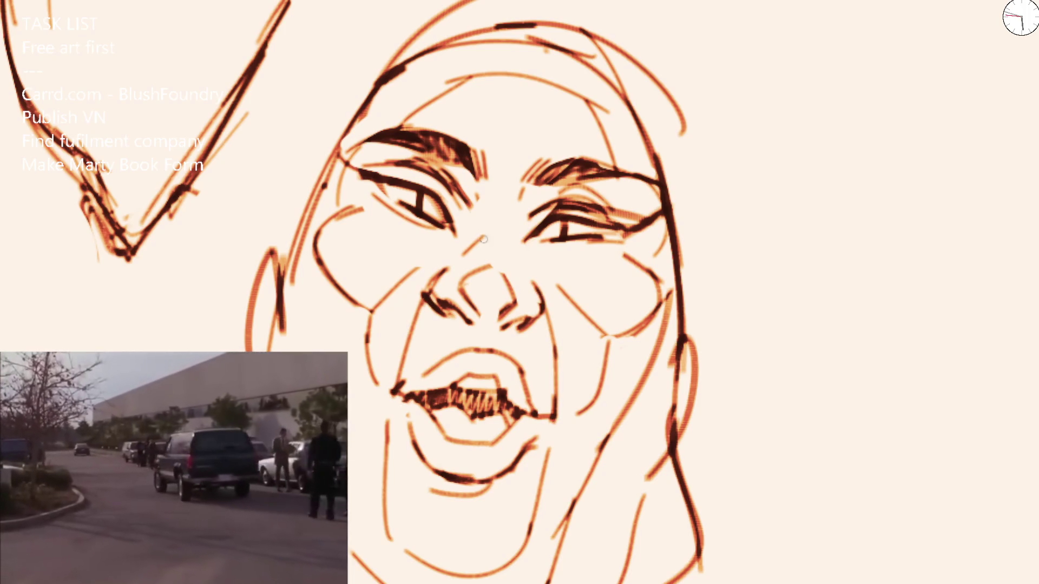
Step: Re-ink both irises and darken the eyelid lines of both eyes
scroll(522, 206, down, 2)
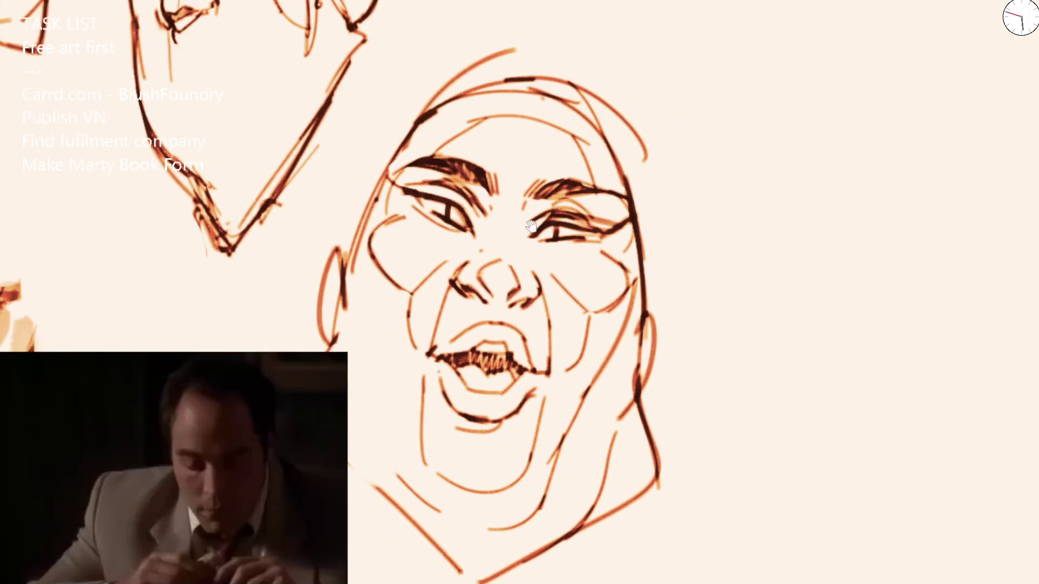
scroll(540, 230, up, 3)
mouse_move(578, 223)
mouse_down()
mouse_move(572, 253)
mouse_move(586, 250)
mouse_up()
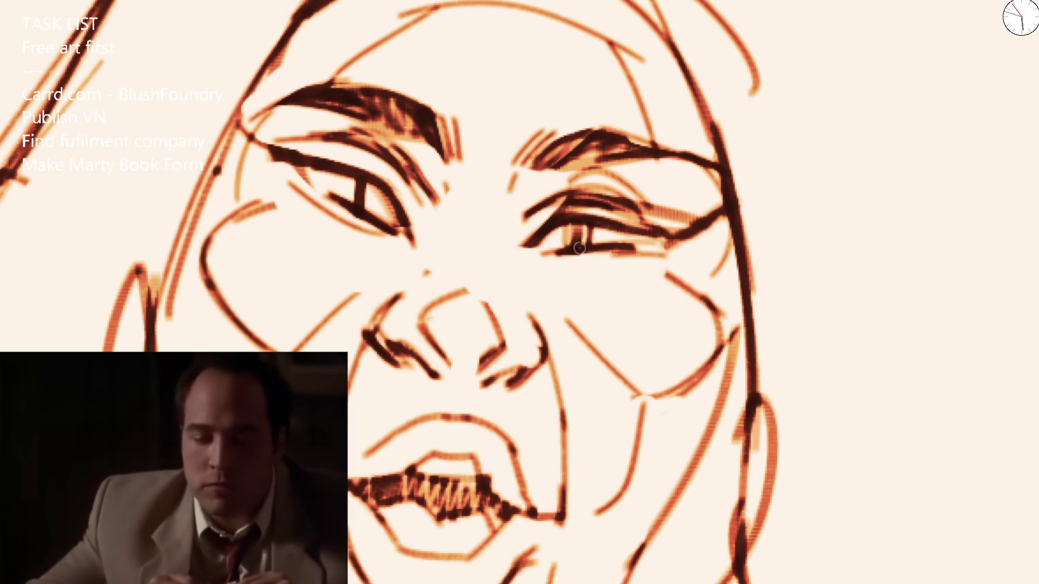
mouse_move(347, 188)
mouse_down()
mouse_move(351, 205)
mouse_move(371, 185)
mouse_move(339, 196)
mouse_move(353, 203)
mouse_up()
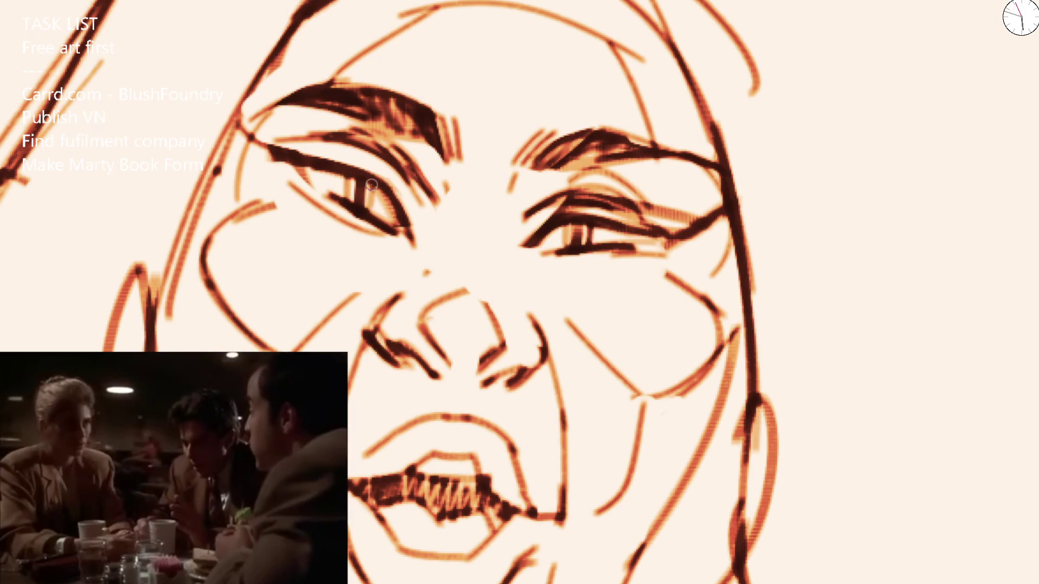
drag(312, 146, 423, 190)
mouse_move(524, 216)
mouse_down()
mouse_move(585, 201)
mouse_move(627, 230)
mouse_move(600, 194)
mouse_move(557, 174)
mouse_up()
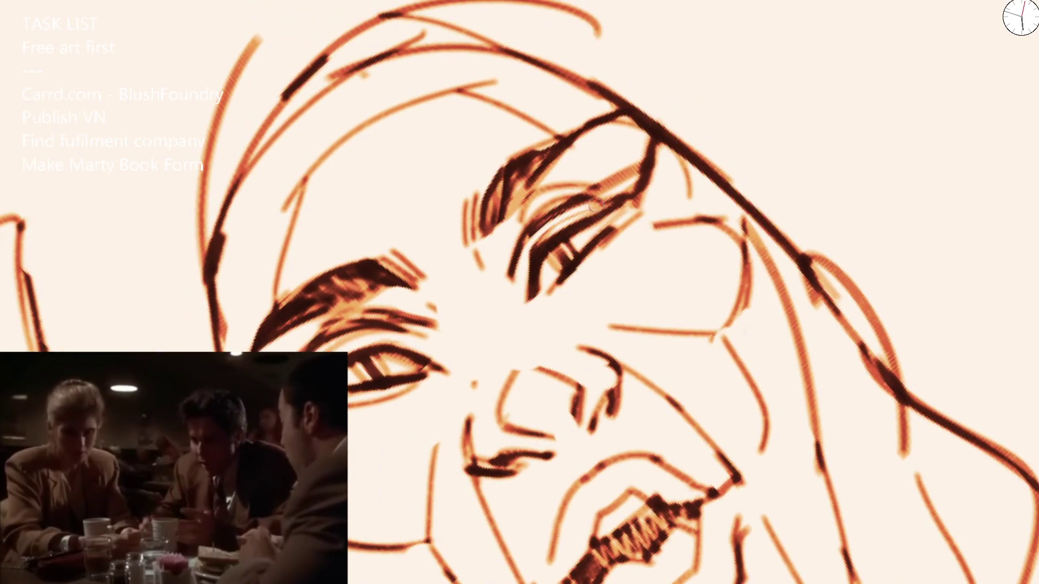
mouse_move(524, 262)
mouse_down()
mouse_move(622, 197)
mouse_move(570, 206)
mouse_up()
mouse_move(513, 278)
mouse_down()
mouse_move(612, 196)
mouse_move(575, 219)
mouse_move(617, 201)
mouse_up()
drag(645, 162, 622, 204)
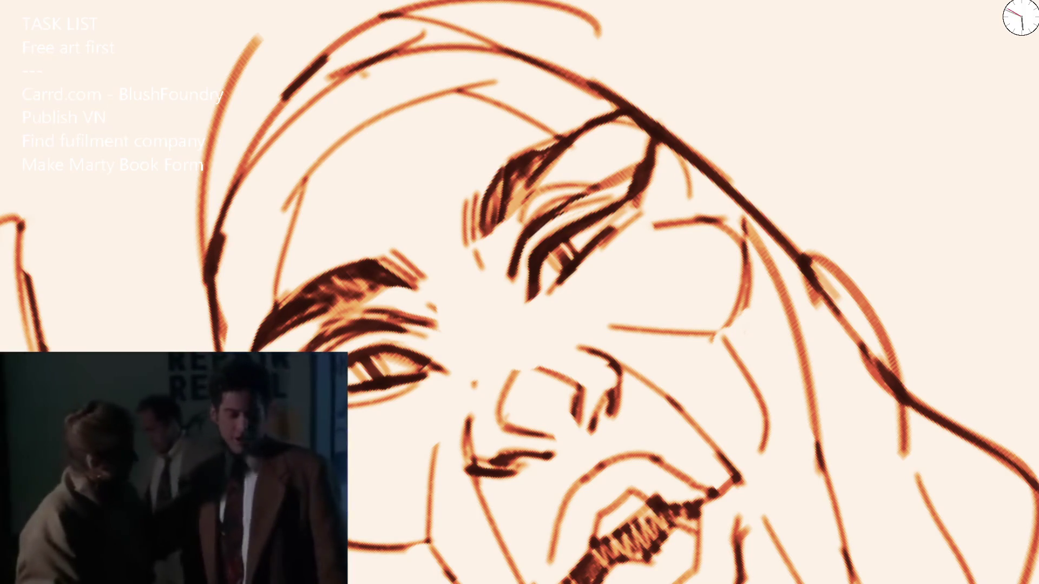
scroll(746, 185, down, 5)
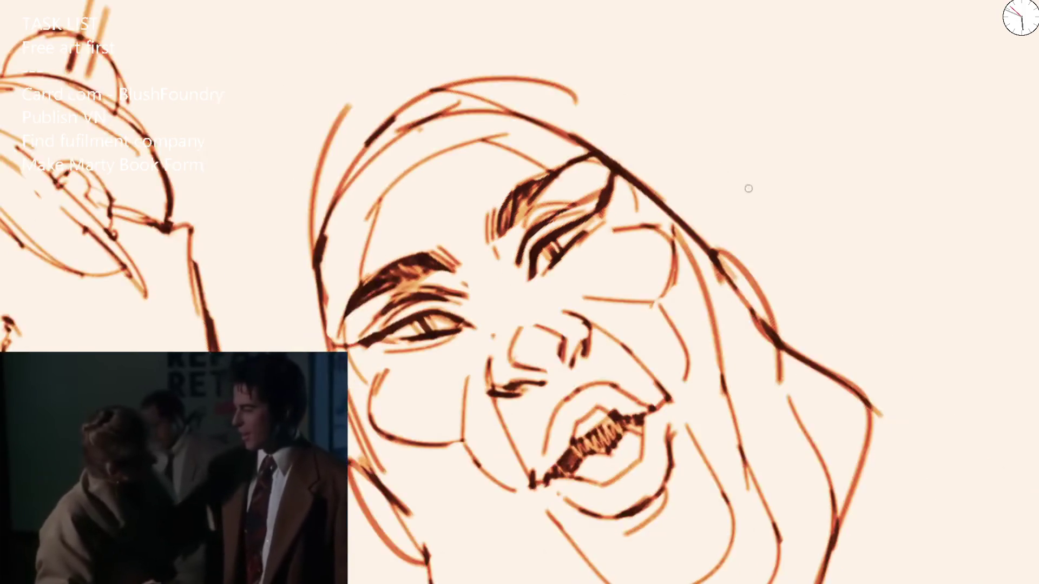
Step: Erase both cheek guide strokes, part of the lower ear stroke, and the old right jaw and chin
scroll(420, 269, up, 5)
drag(420, 269, 445, 295)
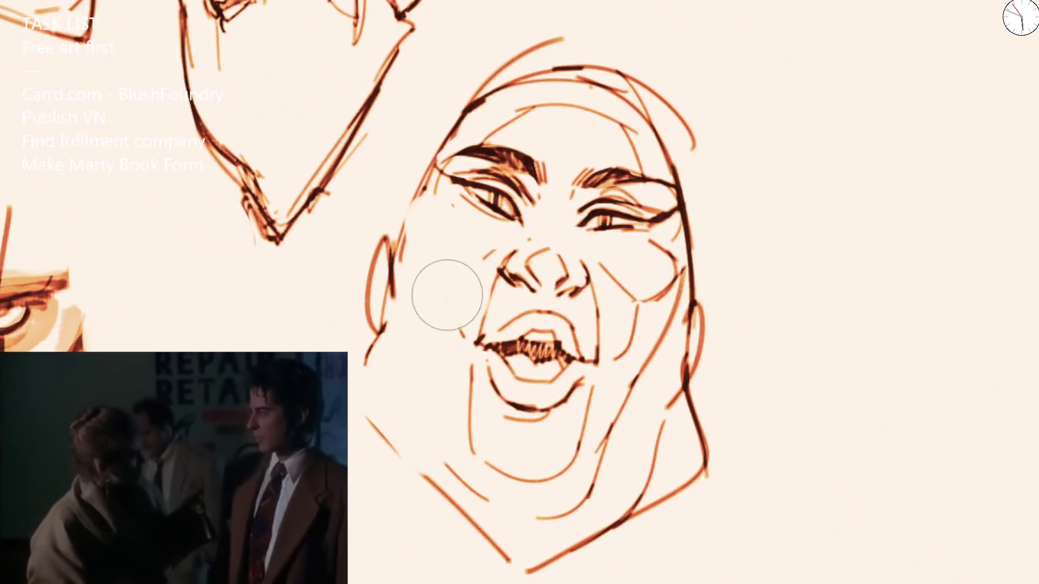
mouse_move(638, 267)
mouse_down()
mouse_move(633, 335)
mouse_move(648, 316)
mouse_up()
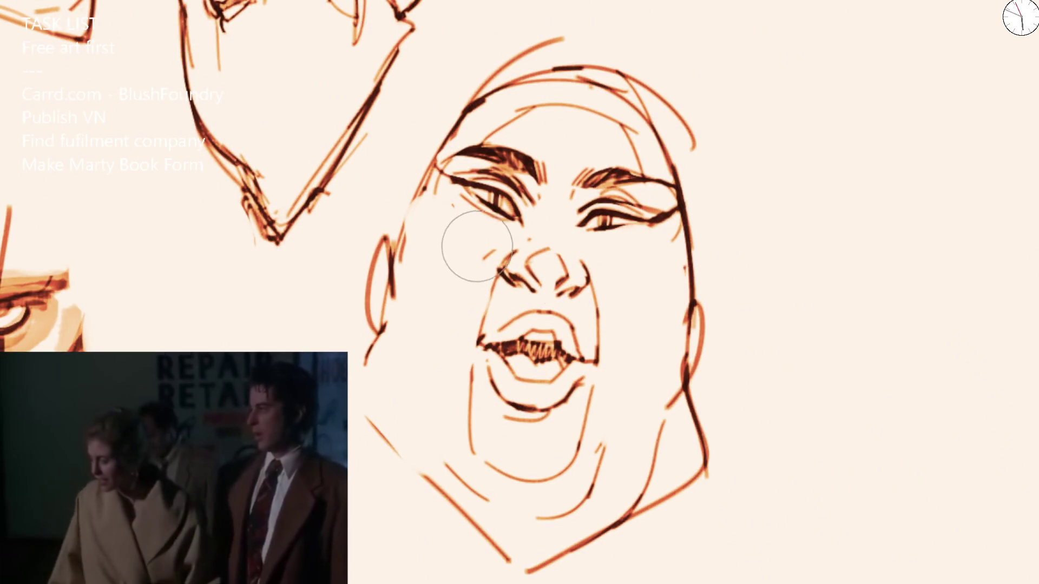
key(b)
key(e)
drag(424, 302, 363, 343)
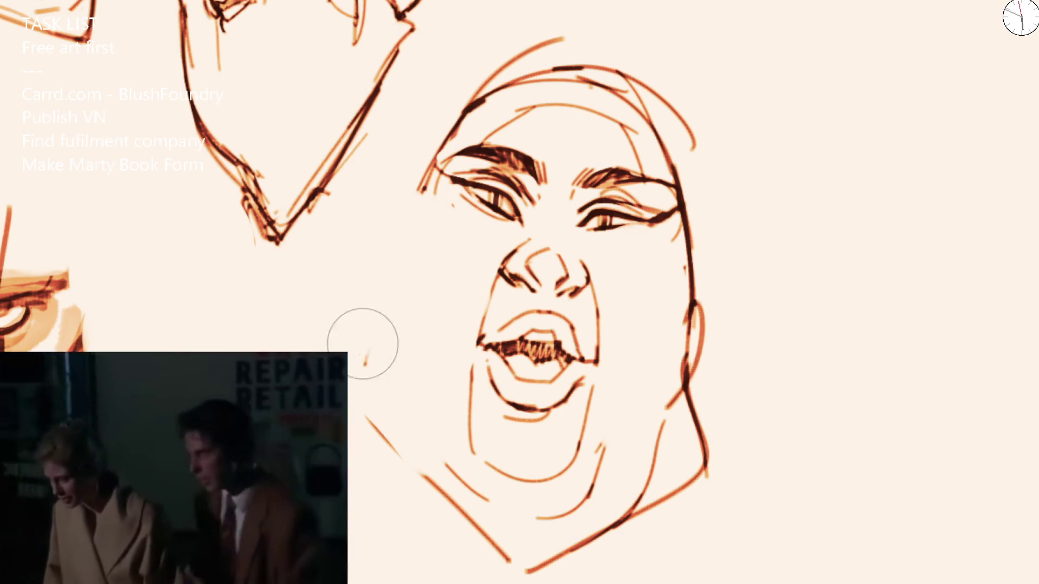
key(e)
mouse_move(700, 251)
mouse_down()
mouse_move(661, 476)
mouse_move(633, 509)
mouse_up()
key(b)
Step: Redraw the hood line left of the face, a new right jaw line to the chin, and ear lines
drag(427, 166, 339, 351)
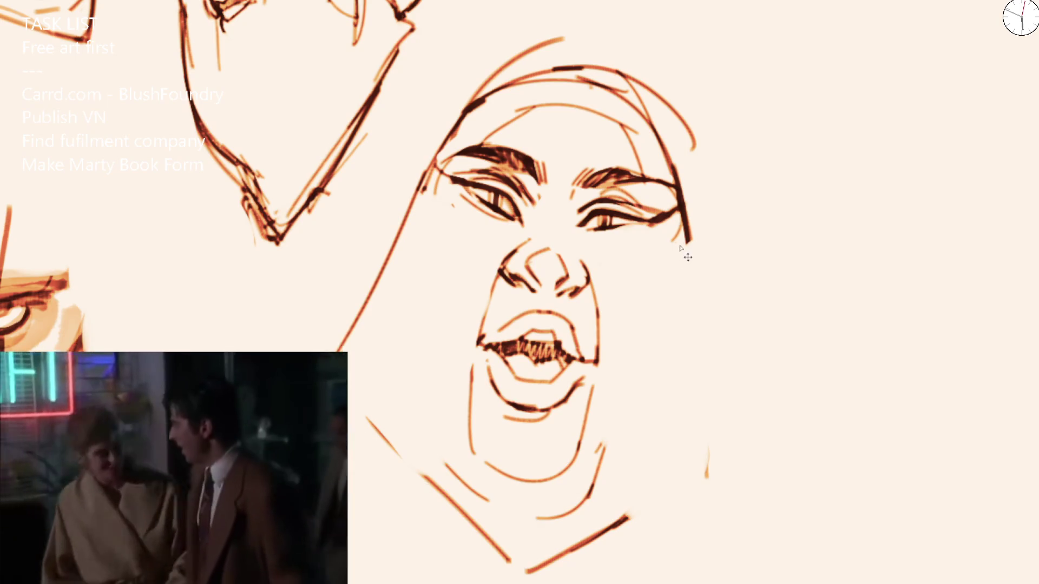
key(ctrl+z)
drag(435, 172, 342, 324)
mouse_move(678, 195)
mouse_down()
mouse_move(726, 408)
mouse_move(646, 502)
mouse_up()
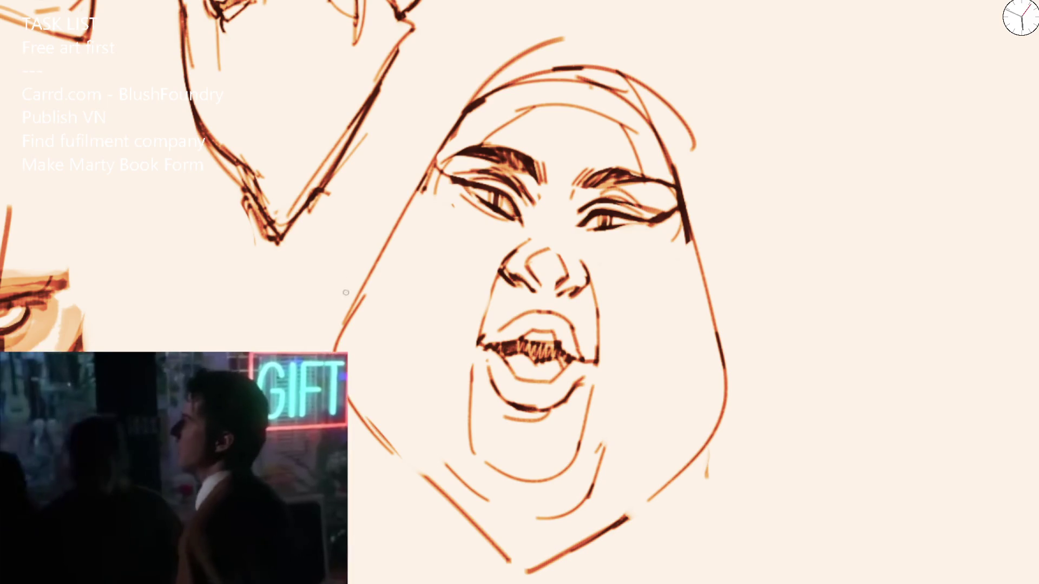
drag(370, 219, 360, 297)
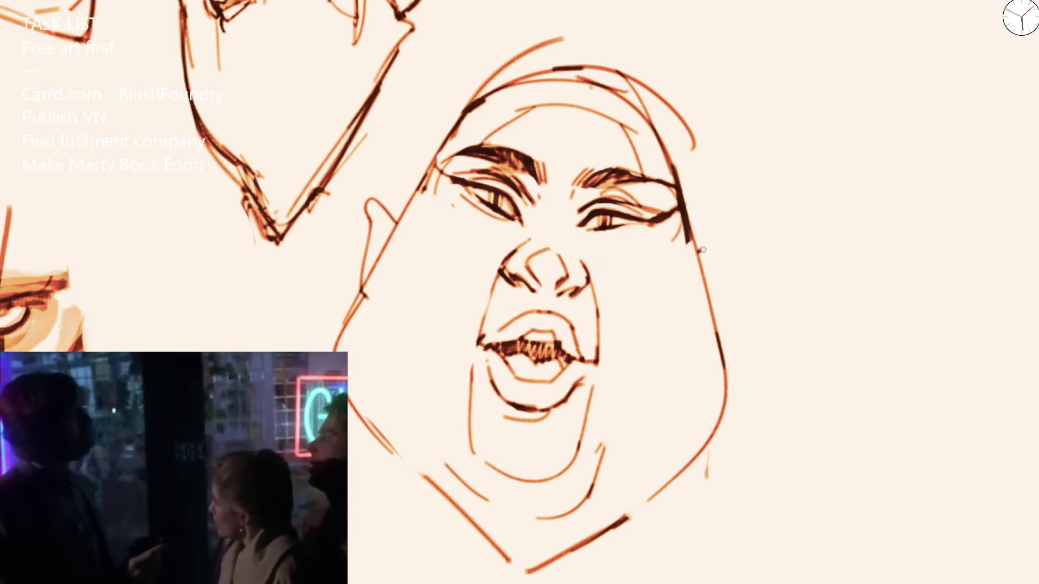
drag(702, 250, 714, 317)
drag(399, 231, 498, 491)
key(ctrl+z)
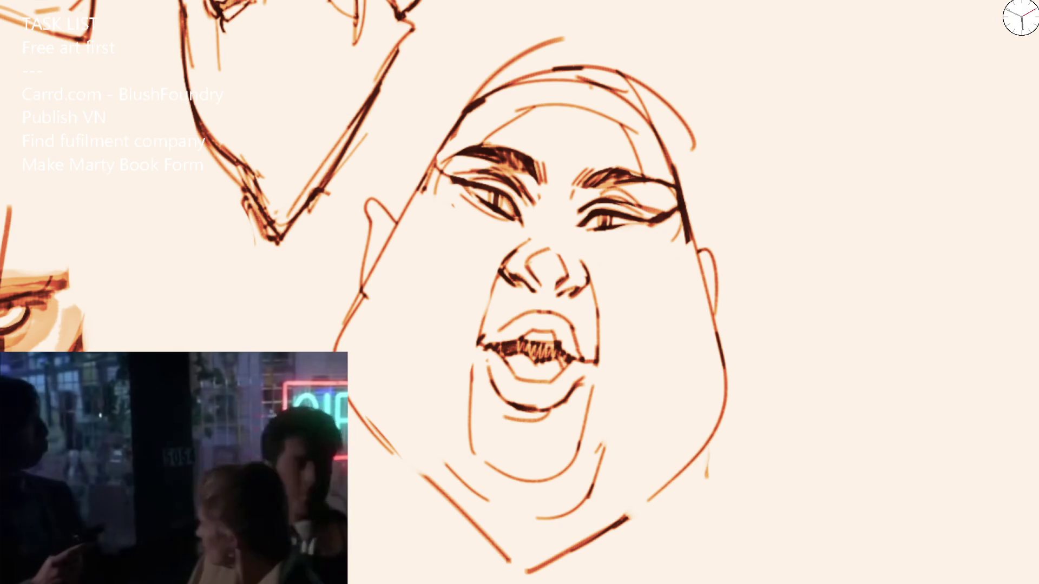
Step: Shade both cheeks, under the chin and along the lower jaw in soft tan
drag(436, 217, 440, 459)
mouse_move(663, 249)
mouse_down()
mouse_move(640, 438)
mouse_move(583, 550)
mouse_up()
key(bracketleft)
mouse_move(465, 401)
mouse_down()
mouse_move(506, 466)
mouse_move(571, 454)
mouse_up()
key(ctrl+z)
drag(466, 373, 557, 457)
key(ctrl+z)
mouse_move(449, 436)
mouse_down()
mouse_move(463, 471)
mouse_move(552, 503)
mouse_up()
mouse_move(430, 456)
mouse_down()
mouse_move(515, 551)
mouse_move(615, 498)
mouse_move(628, 509)
mouse_up()
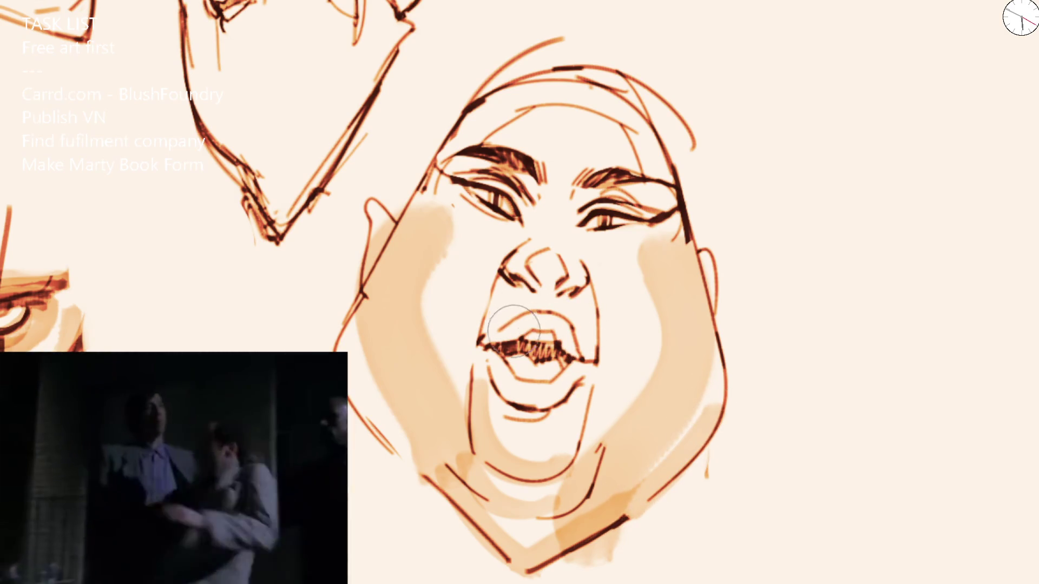
Step: Add tan shading to the upper lip and nose, and light orange across the forehead
drag(509, 325, 547, 322)
key(ctrl+z)
mouse_move(487, 335)
mouse_down()
mouse_move(558, 327)
mouse_move(568, 349)
mouse_move(500, 374)
mouse_move(568, 392)
mouse_up()
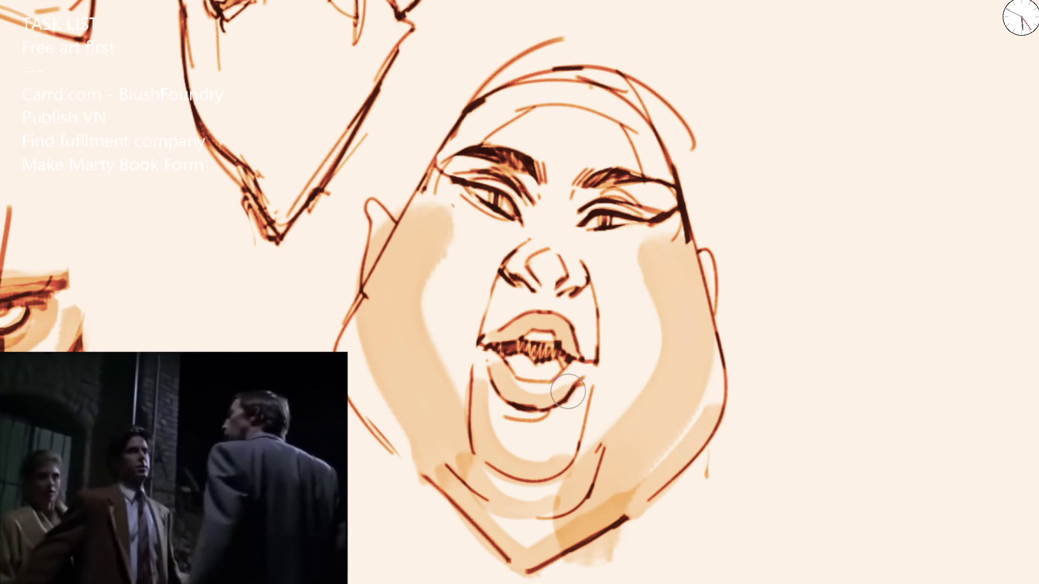
mouse_move(535, 282)
mouse_down()
mouse_move(584, 254)
mouse_move(476, 173)
mouse_move(628, 208)
mouse_move(649, 200)
mouse_move(600, 220)
mouse_move(459, 178)
mouse_move(466, 190)
mouse_move(655, 220)
mouse_up()
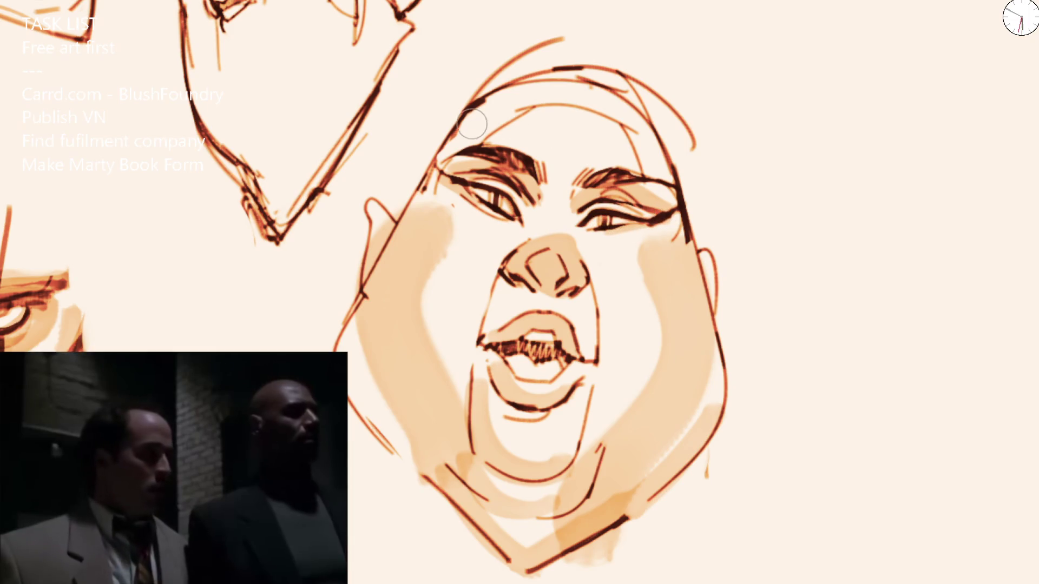
mouse_move(438, 165)
mouse_down()
mouse_move(482, 119)
mouse_move(568, 106)
mouse_move(668, 173)
mouse_move(672, 211)
mouse_move(639, 193)
mouse_up()
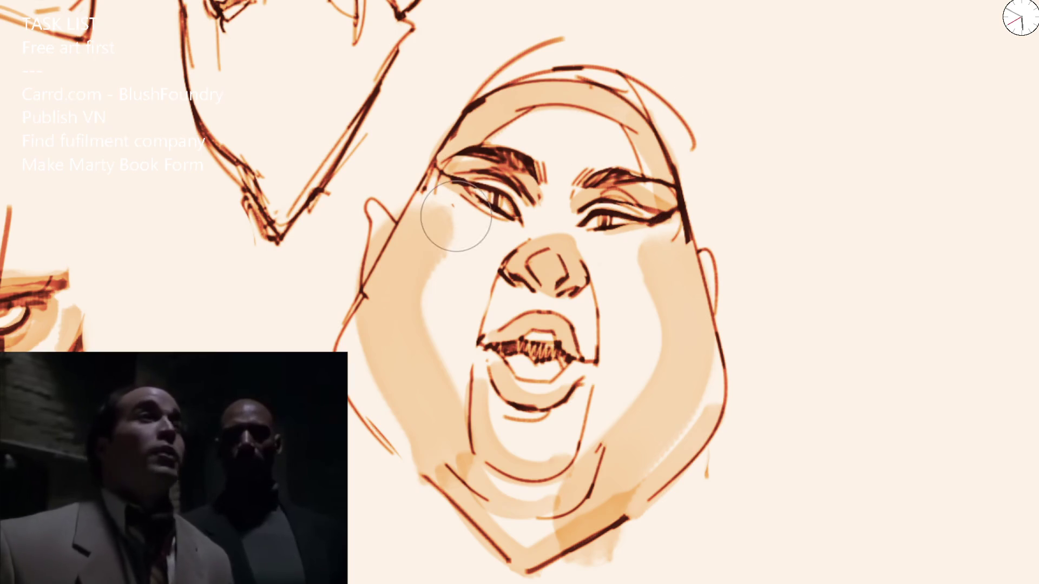
Step: Repaint the left and right cheeks with a larger brush so their shading reads lighter
key(bracketleft)
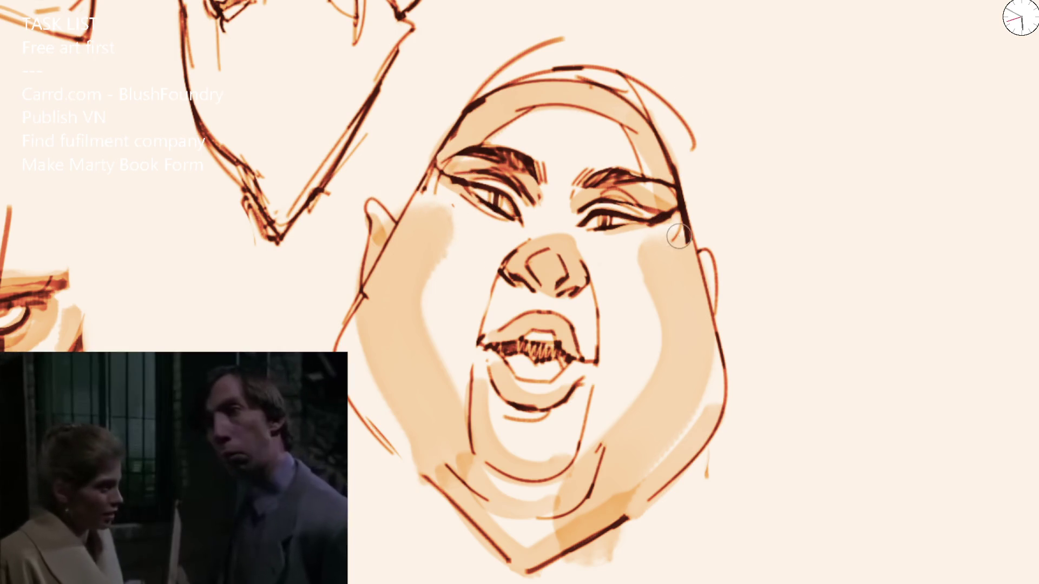
key(bracketright)
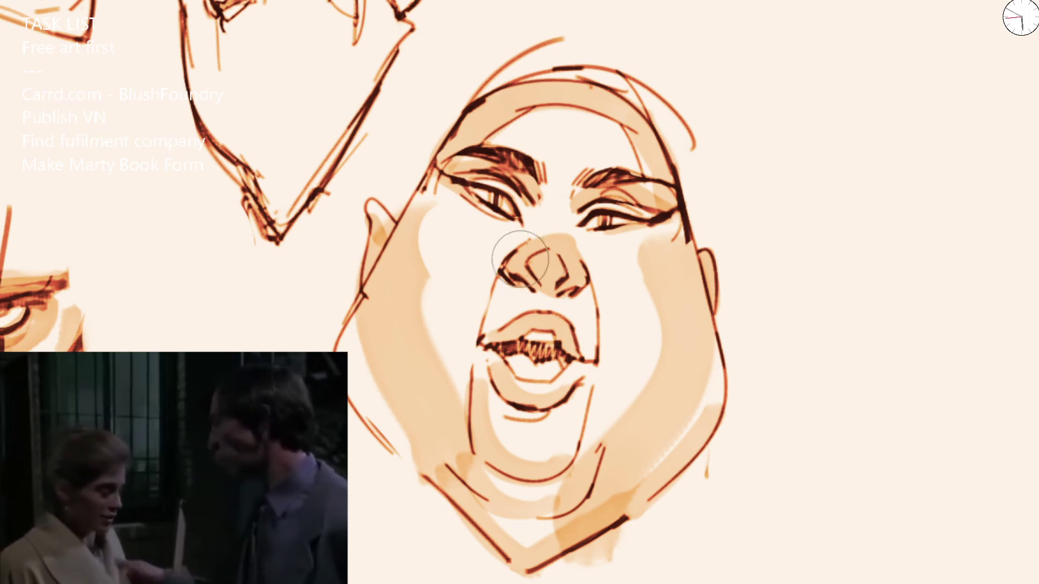
mouse_move(436, 260)
mouse_down()
mouse_move(442, 216)
mouse_move(447, 287)
mouse_up()
key(bracketright)
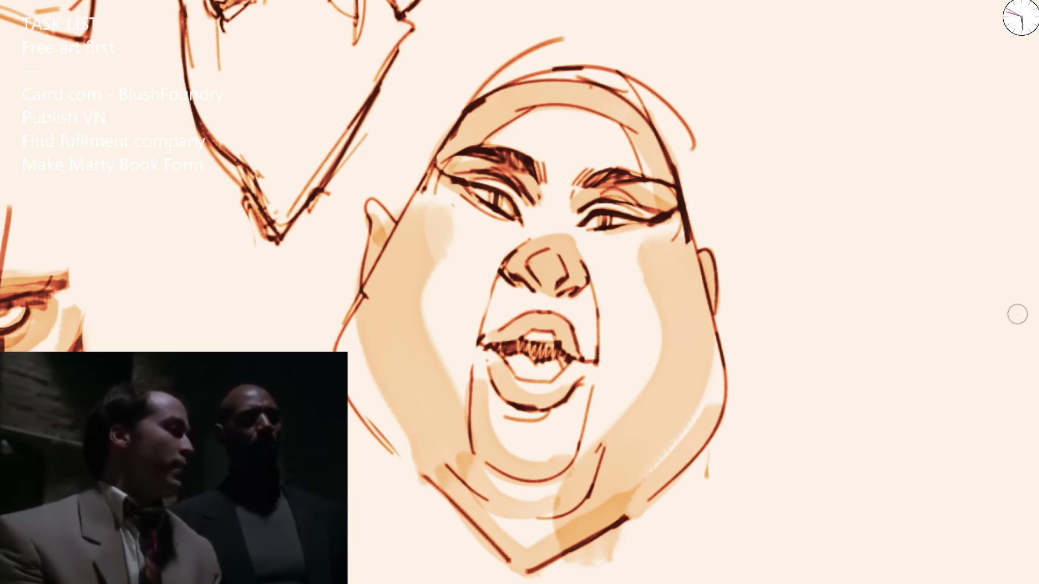
drag(445, 232, 442, 282)
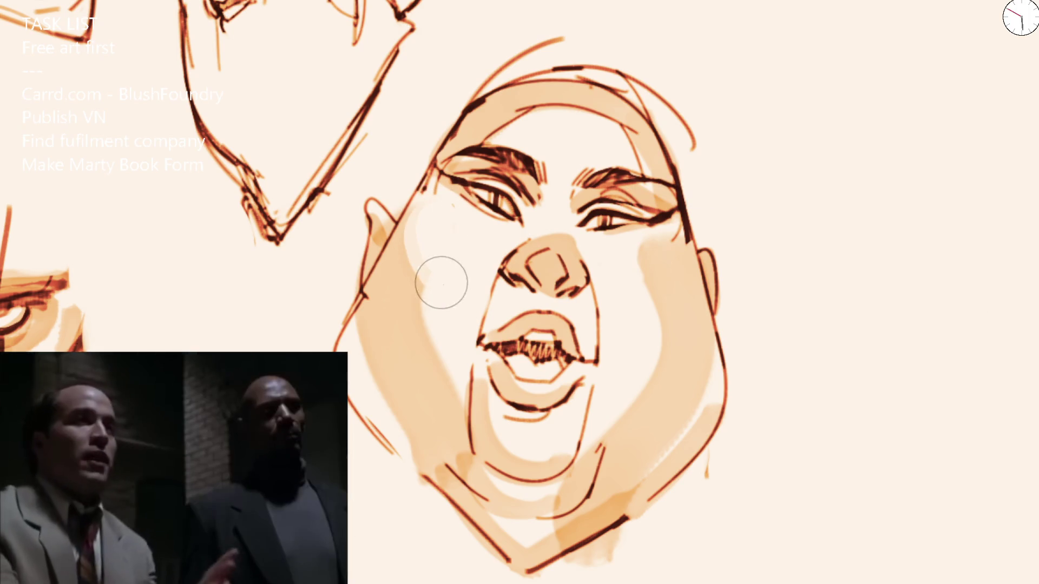
drag(669, 255, 648, 260)
scroll(660, 217, down, 5)
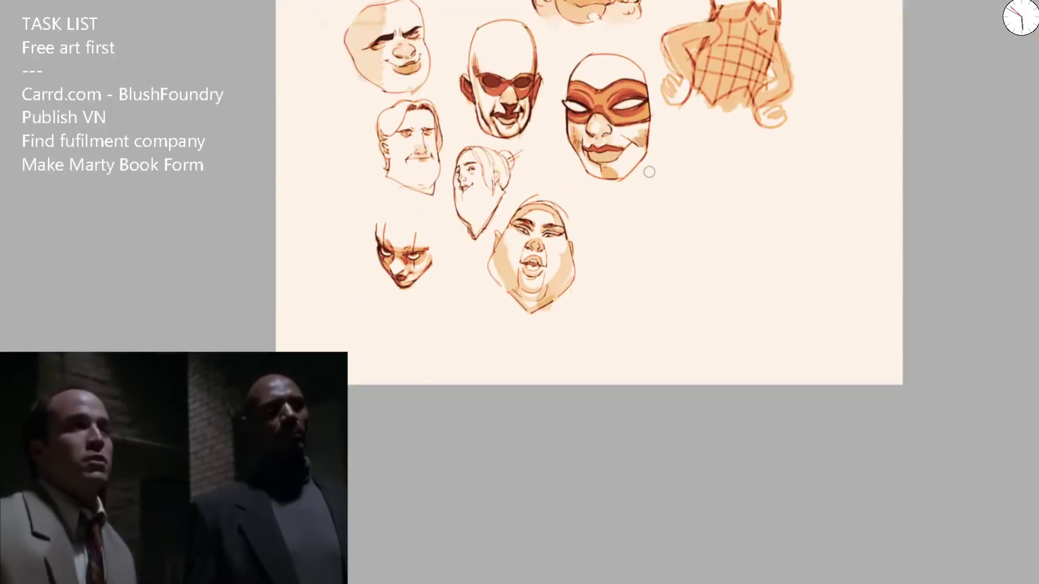
Step: Draw dark nose-to-chin lines on both sides and add tan shading beside the eyes
scroll(622, 233, up, 5)
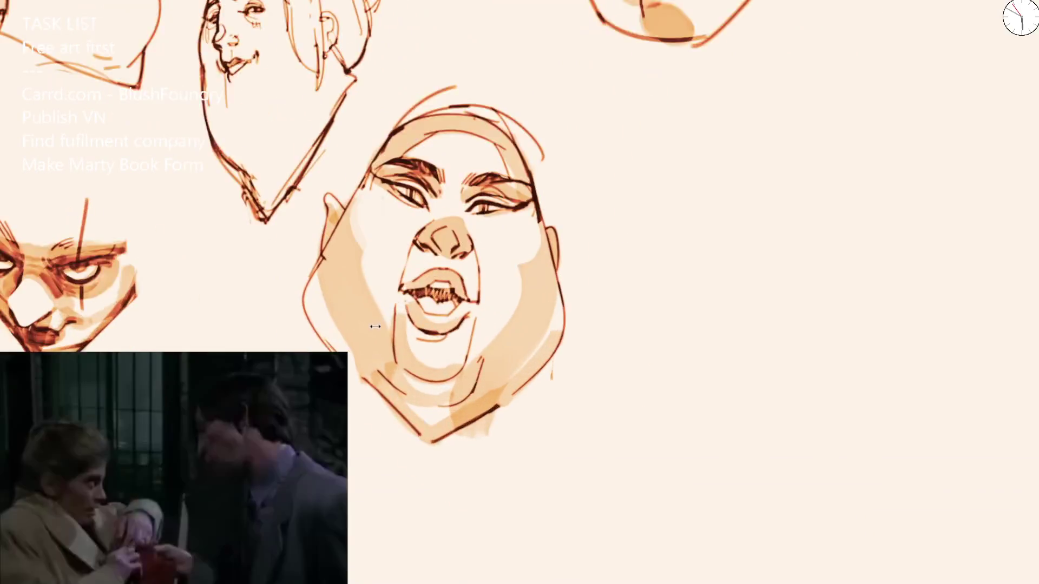
mouse_move(403, 360)
mouse_down()
mouse_move(422, 189)
mouse_move(399, 332)
mouse_up()
key(ctrl+z)
key(ctrl+z)
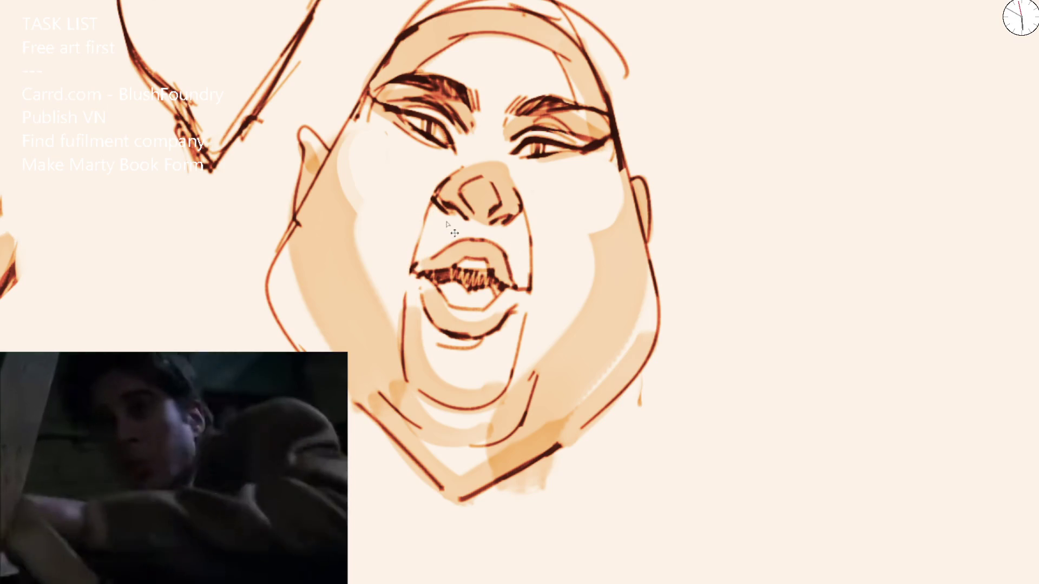
drag(451, 171, 400, 330)
drag(374, 132, 386, 158)
mouse_move(599, 162)
mouse_down()
mouse_move(581, 193)
mouse_move(559, 365)
mouse_up()
mouse_move(526, 218)
mouse_down()
mouse_move(529, 302)
mouse_move(505, 402)
mouse_up()
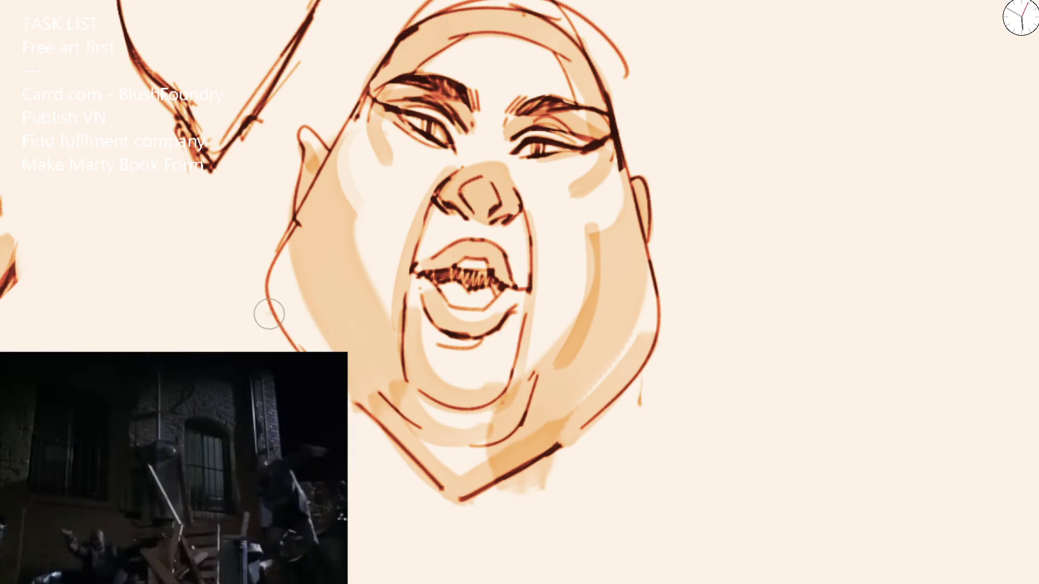
Step: Deepen the tan shading along the left jaw, across both eyelids and down the nose bridge
drag(303, 342, 273, 219)
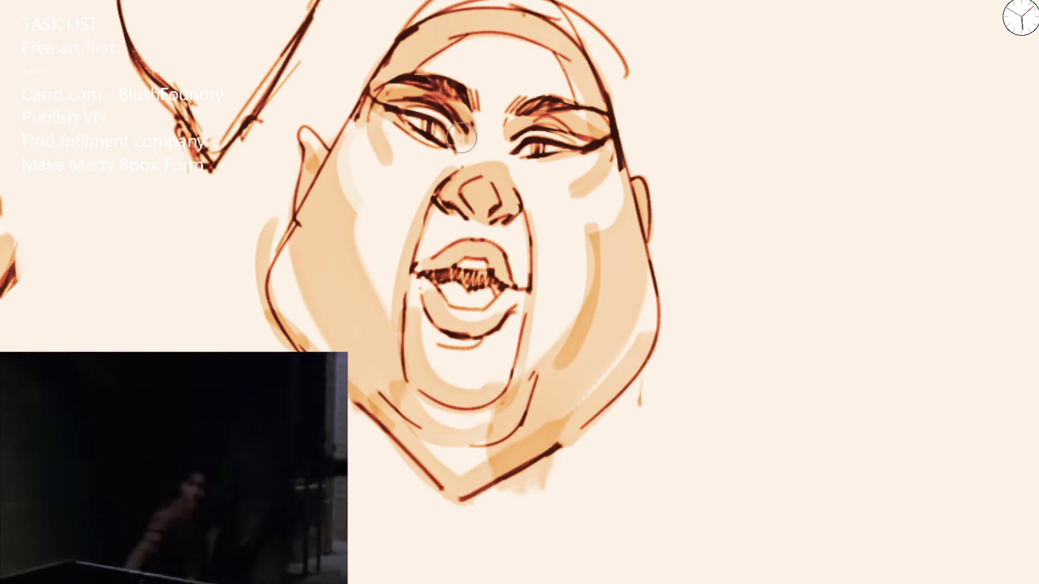
mouse_move(376, 112)
mouse_down()
mouse_move(455, 138)
mouse_move(582, 139)
mouse_up()
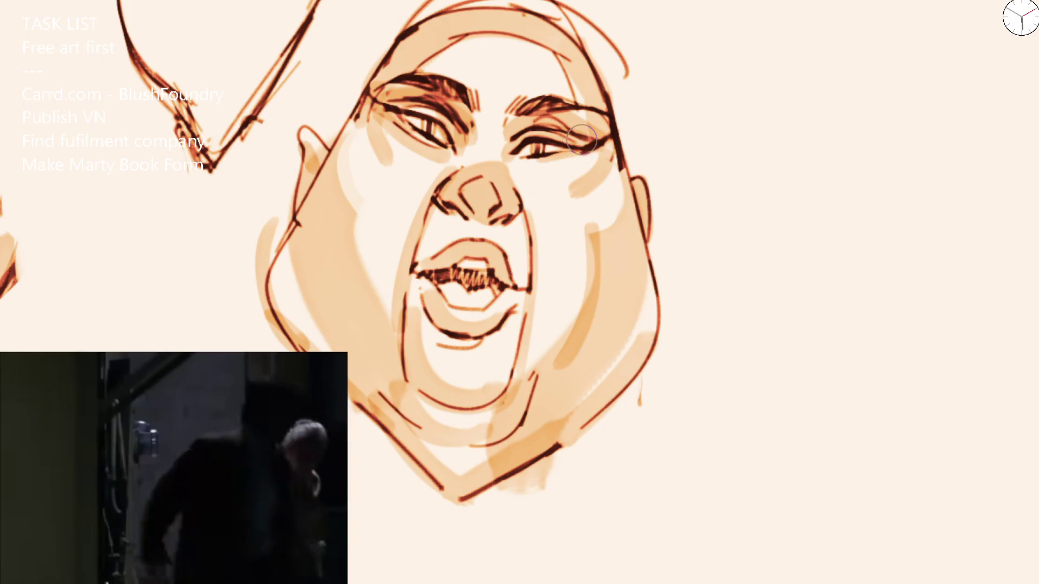
mouse_move(454, 115)
mouse_down()
mouse_move(563, 158)
mouse_move(606, 140)
mouse_up()
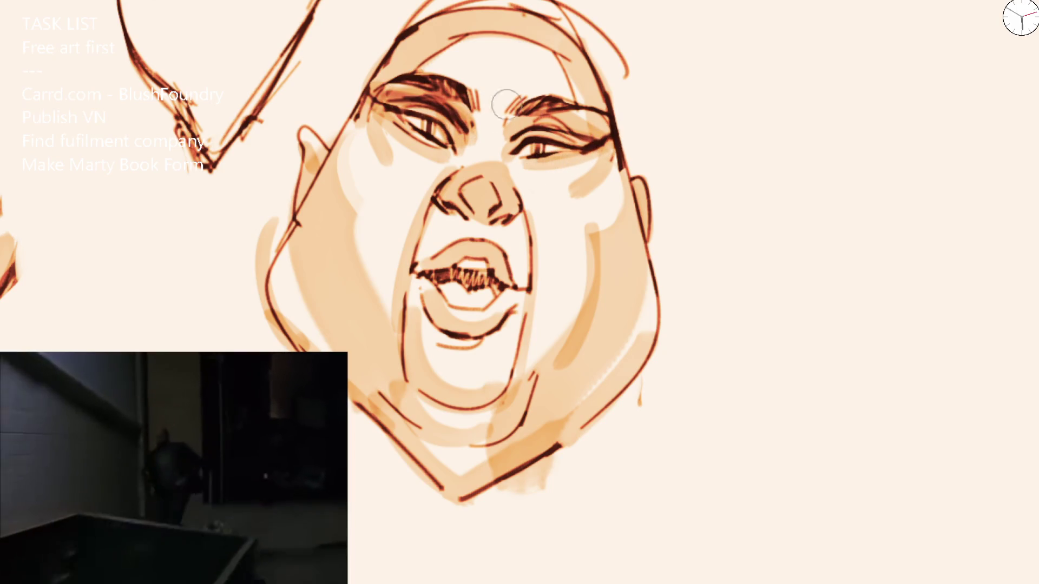
drag(456, 157, 491, 165)
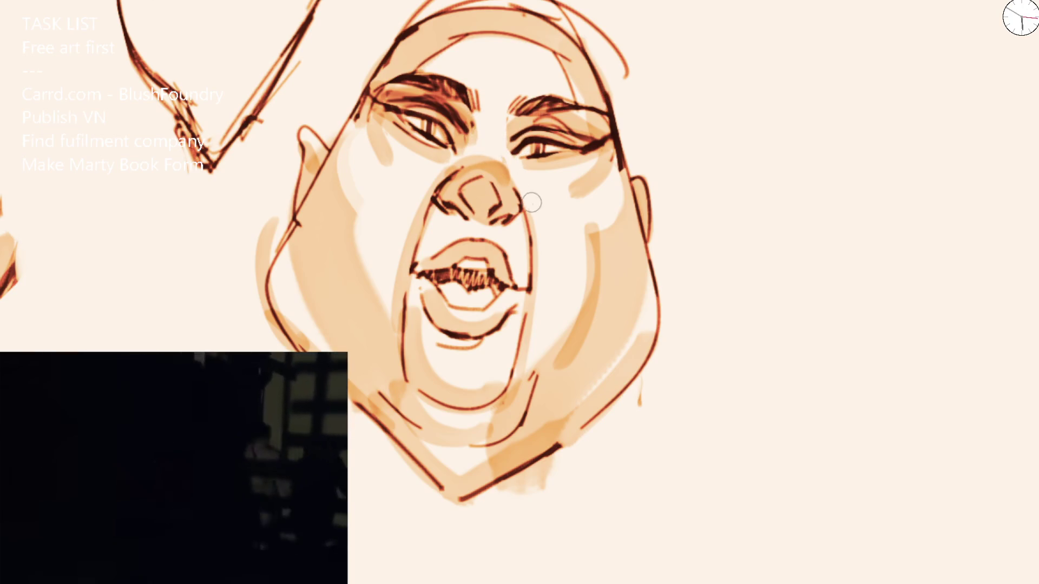
scroll(502, 168, down, 5)
scroll(508, 179, up, 6)
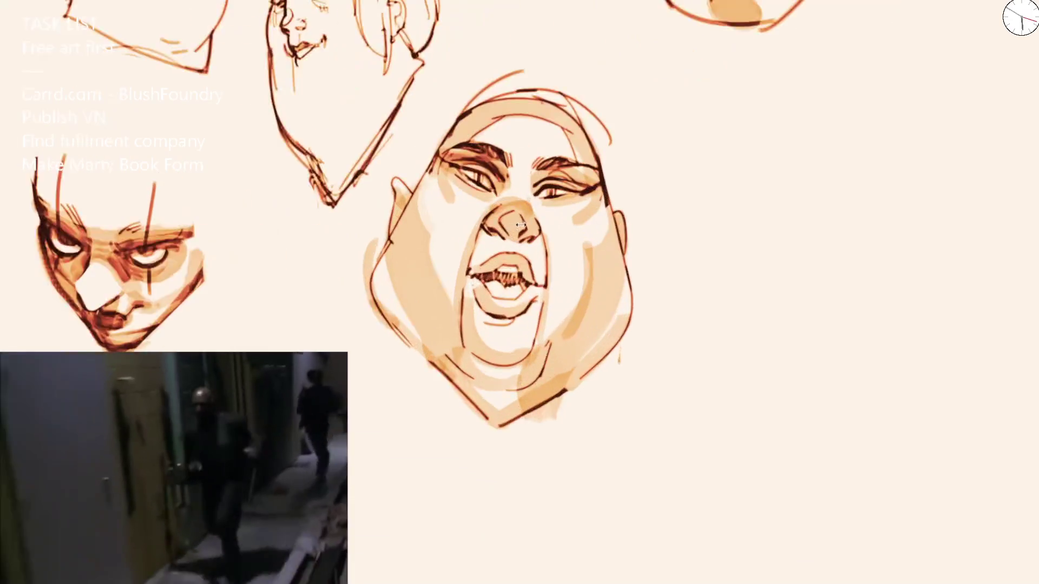
scroll(518, 224, up, 2)
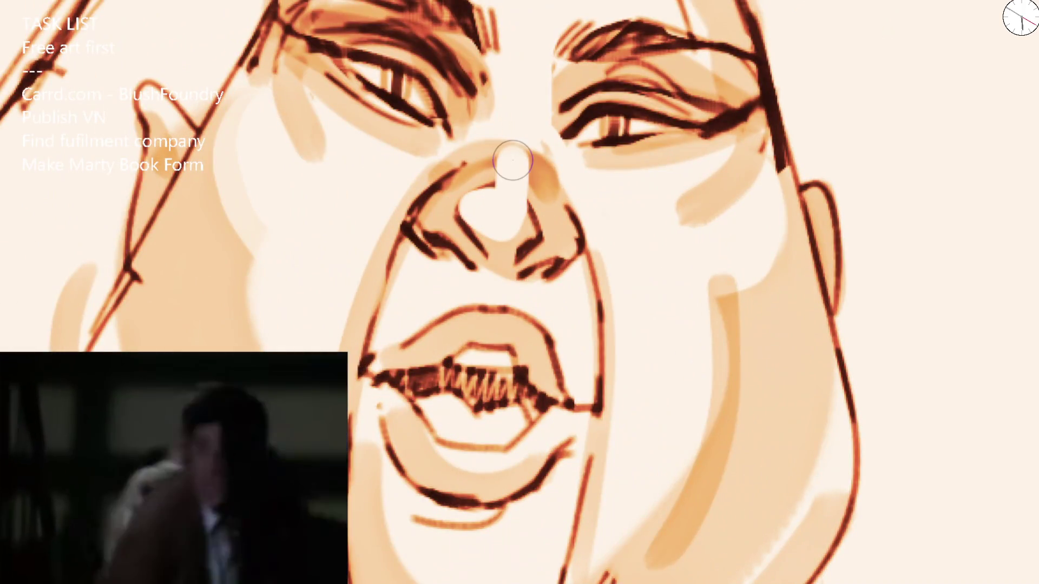
scroll(516, 216, down, 2)
Step: Paint a white nose highlight, add a right-cheek stroke, and darken the left eye socket
mouse_move(492, 220)
mouse_down()
mouse_move(503, 204)
mouse_move(510, 213)
mouse_up()
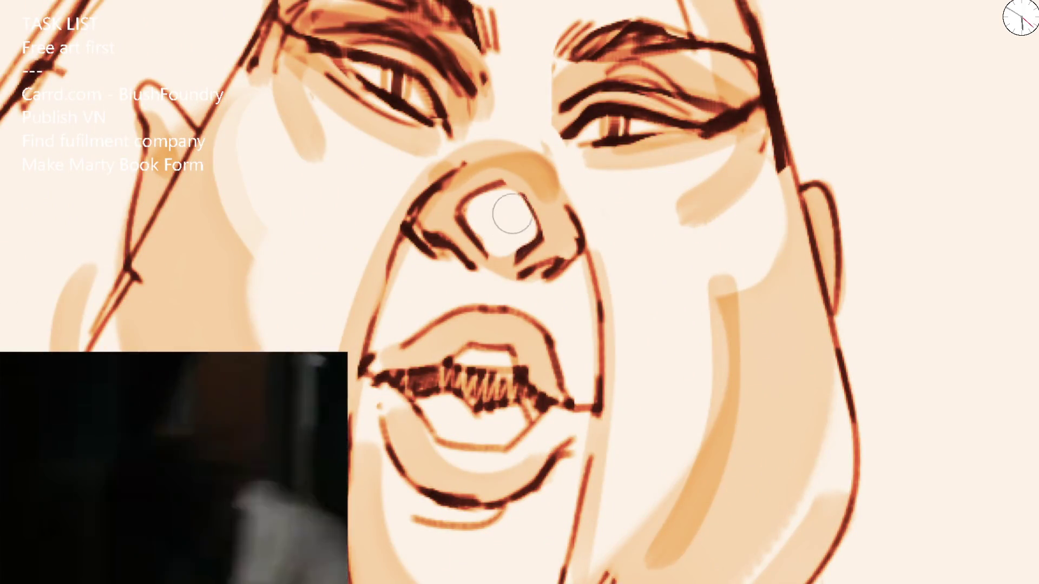
scroll(510, 213, down, 2)
scroll(555, 135, down, 5)
scroll(545, 140, up, 5)
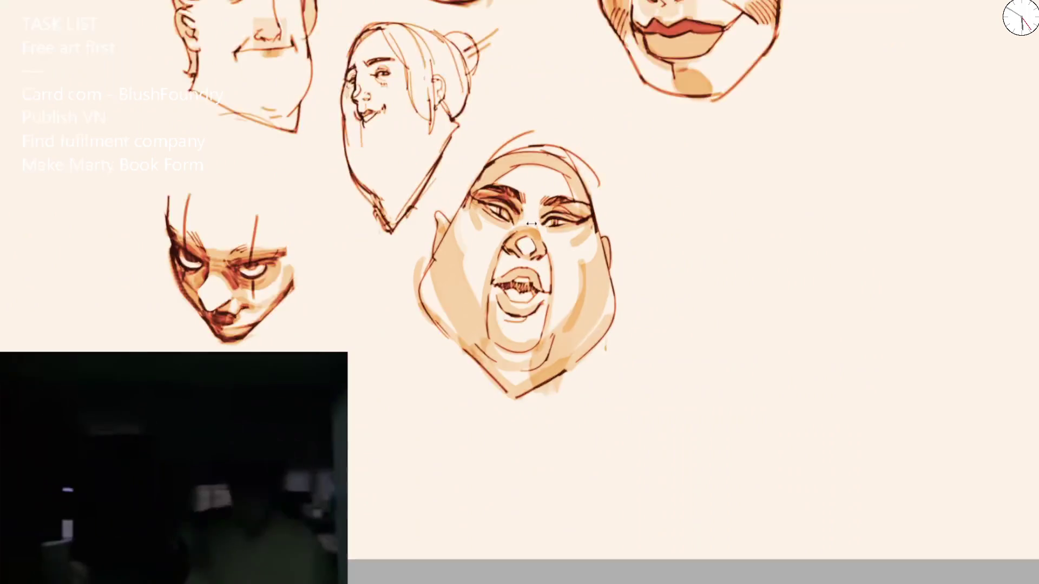
scroll(580, 171, down, 5)
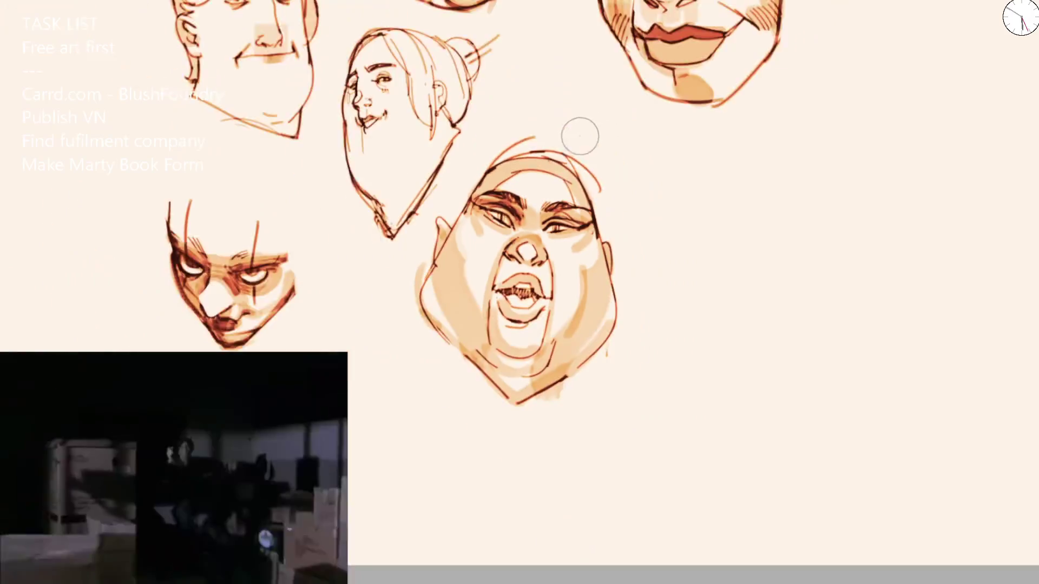
scroll(480, 250, up, 5)
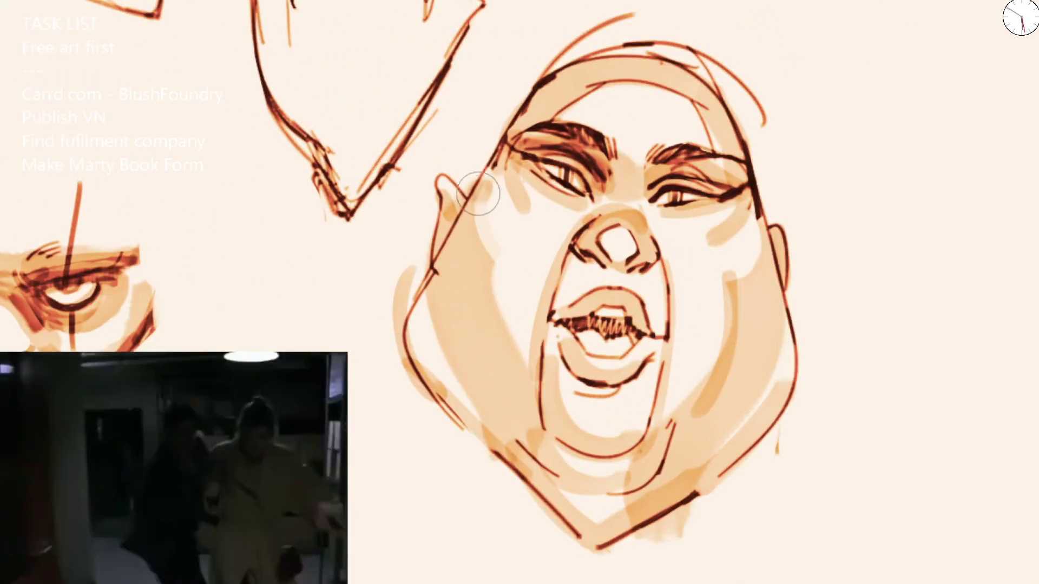
drag(715, 269, 747, 239)
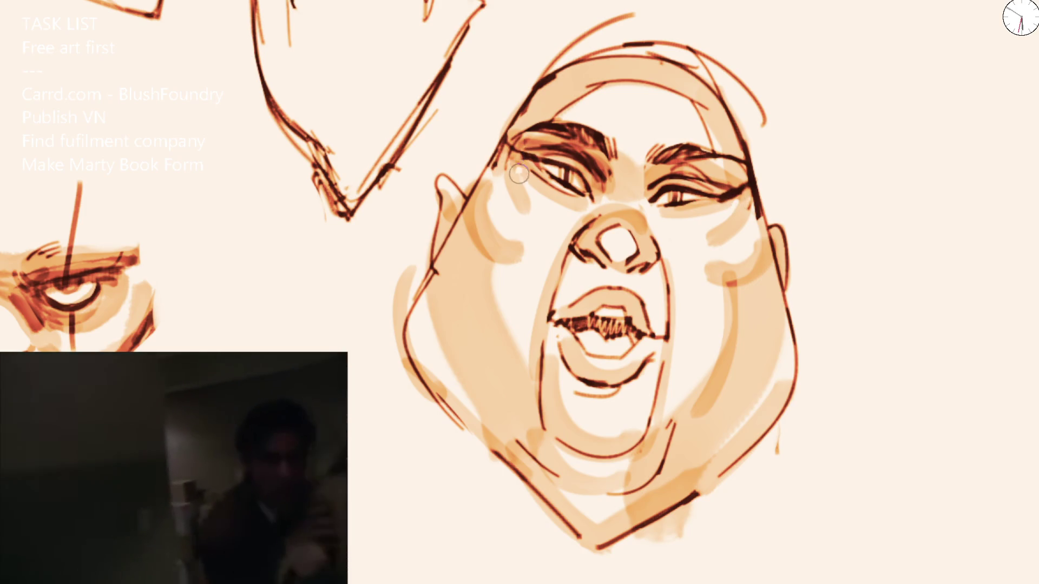
scroll(518, 173, down, 6)
scroll(524, 197, up, 6)
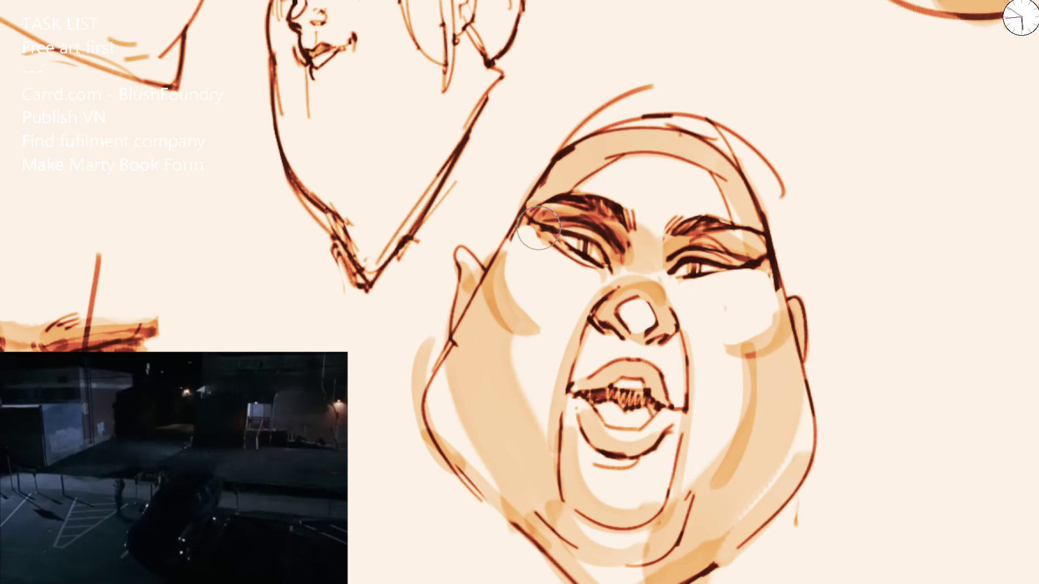
drag(538, 227, 617, 277)
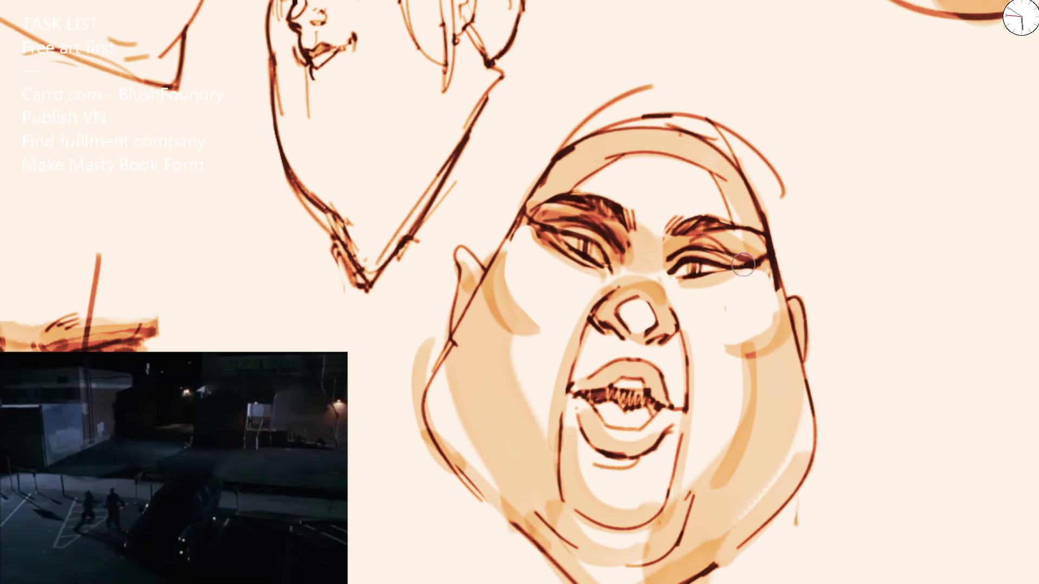
key(ctrl+minus)
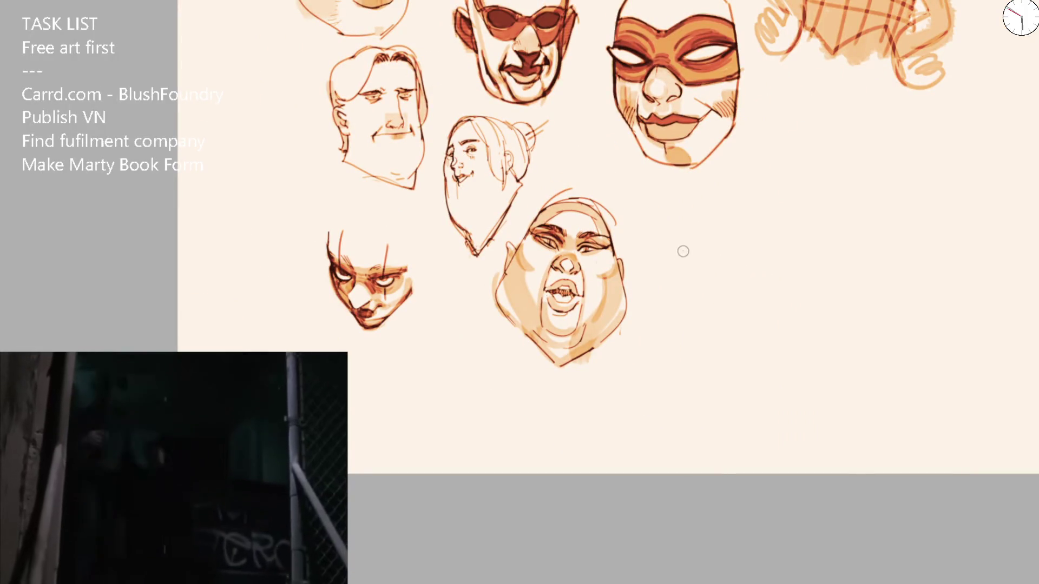
Step: Zoom in on the chubby open-mouthed face and the bun-haired head
key(ctrl+plus)
key(ctrl+plus)
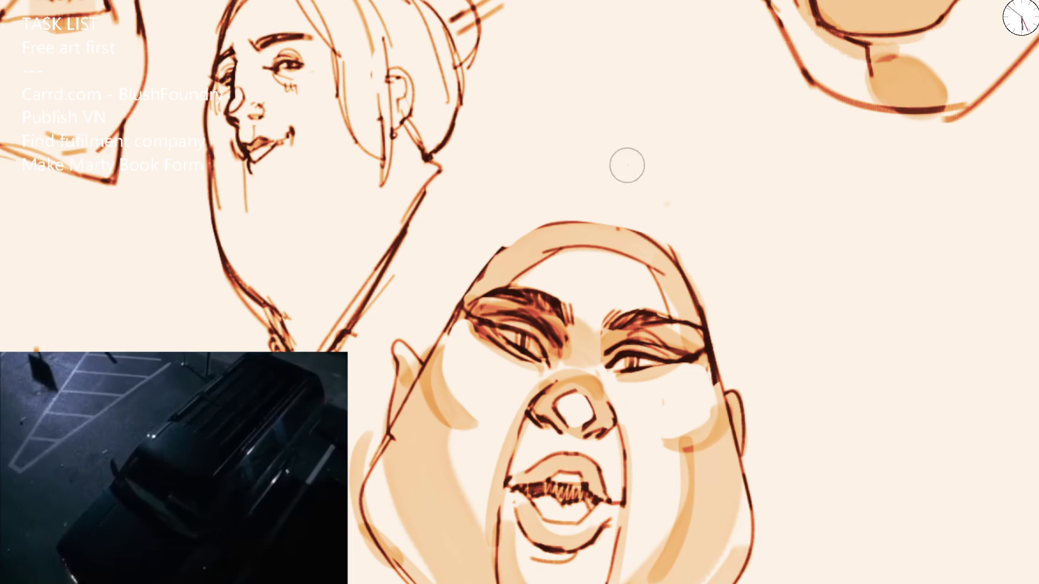
Step: Paint lighter orange over the dark jaw, chin and both cheek outlines of the round face
key(ctrl+minus)
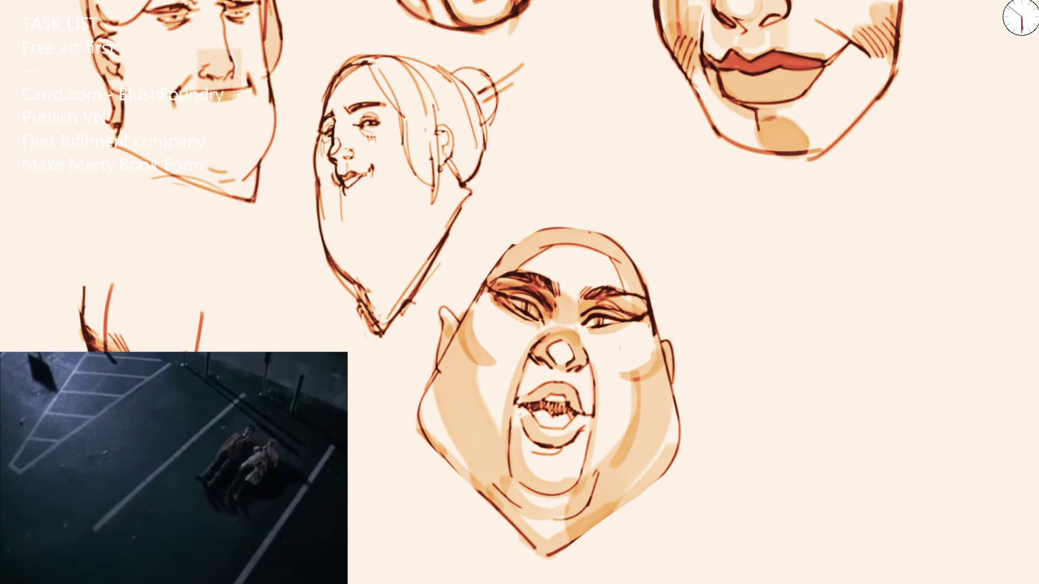
mouse_move(473, 485)
mouse_down()
mouse_move(510, 518)
mouse_move(590, 538)
mouse_up()
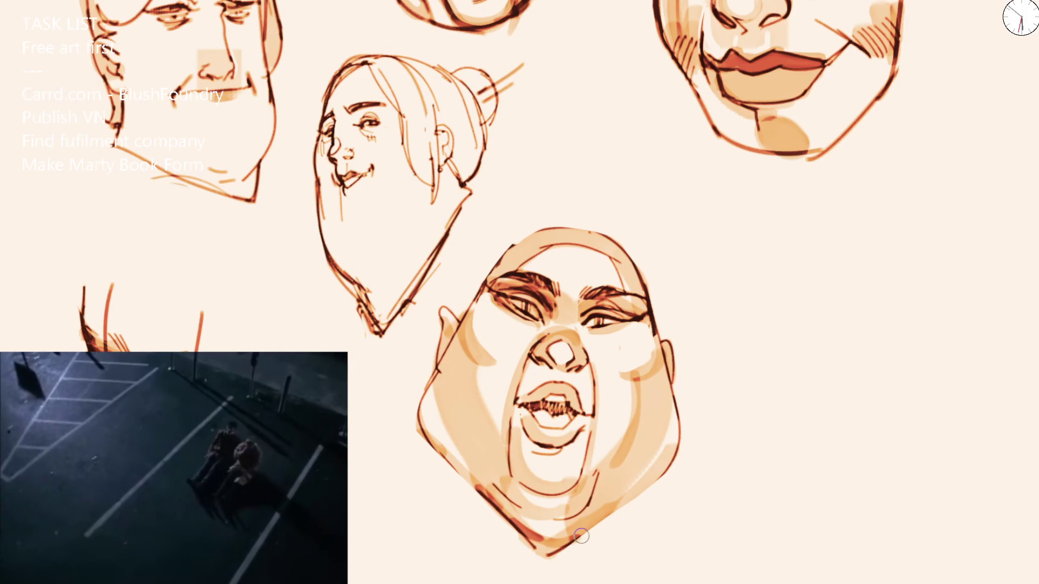
mouse_move(487, 484)
mouse_down()
mouse_move(545, 528)
mouse_move(487, 484)
mouse_move(630, 494)
mouse_up()
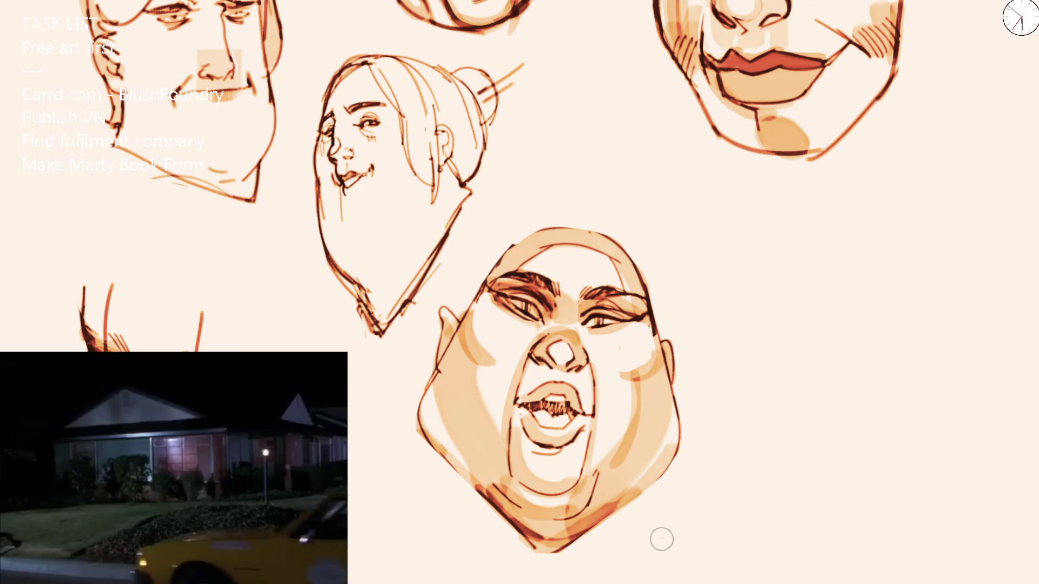
mouse_move(499, 525)
mouse_down()
mouse_move(584, 541)
mouse_move(633, 536)
mouse_up()
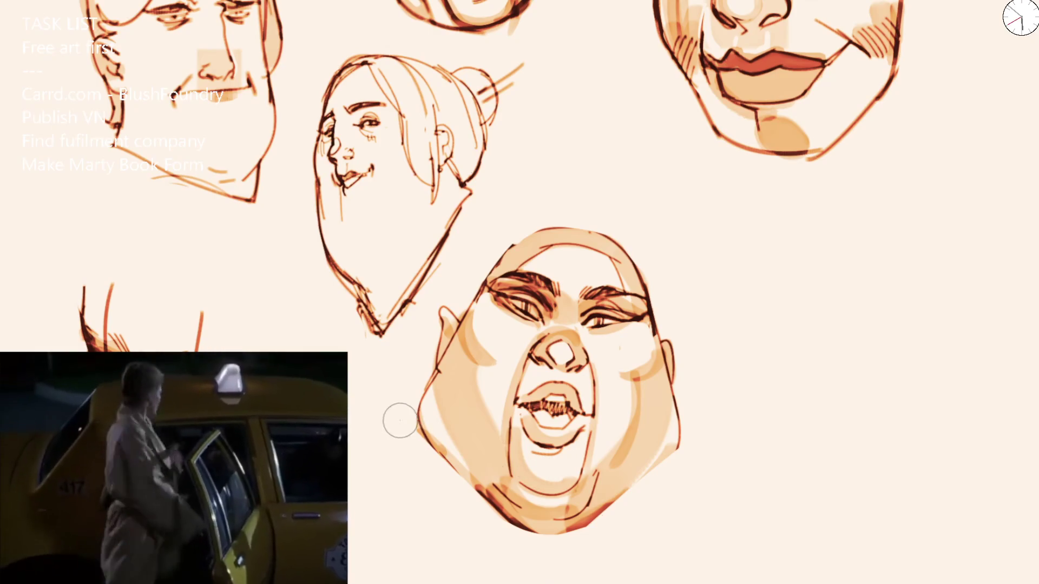
mouse_move(399, 420)
mouse_down()
mouse_move(550, 557)
mouse_move(587, 541)
mouse_up()
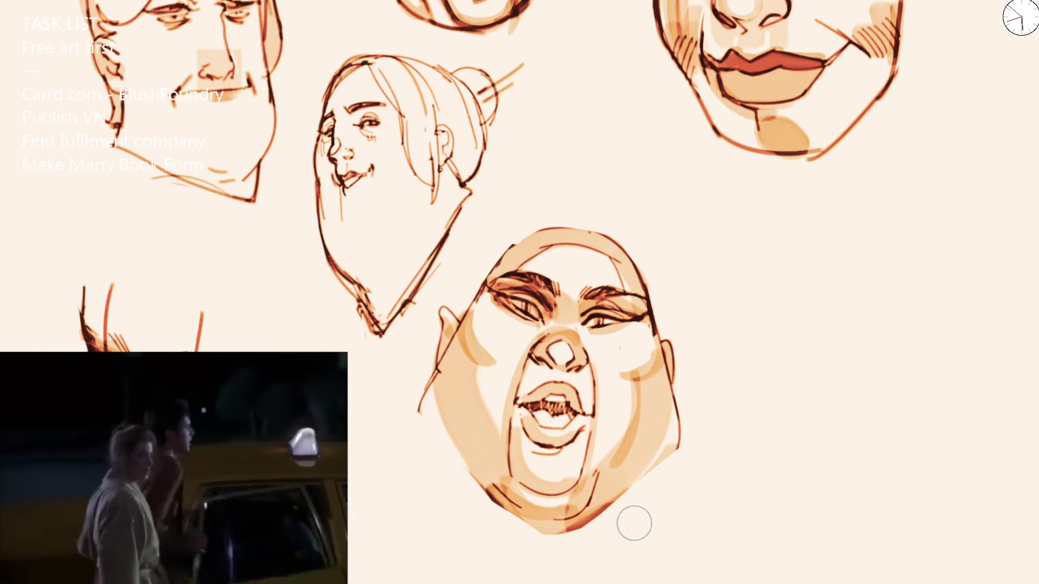
mouse_move(419, 399)
mouse_down()
mouse_move(426, 408)
mouse_move(429, 390)
mouse_move(476, 487)
mouse_up()
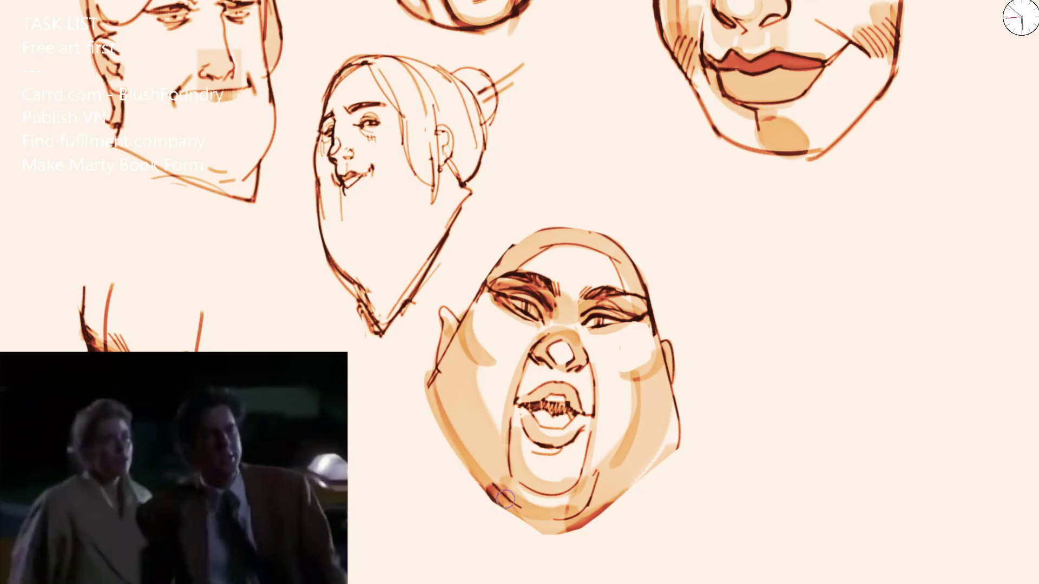
mouse_move(673, 403)
mouse_down()
mouse_move(679, 420)
mouse_move(668, 398)
mouse_up()
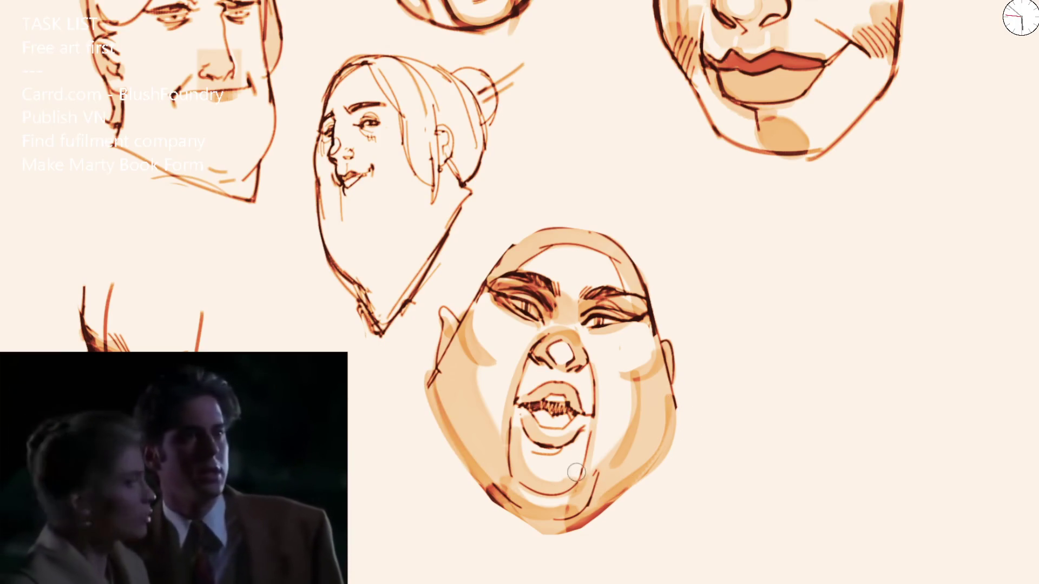
mouse_move(455, 371)
mouse_down()
mouse_move(420, 396)
mouse_move(447, 357)
mouse_move(505, 489)
mouse_up()
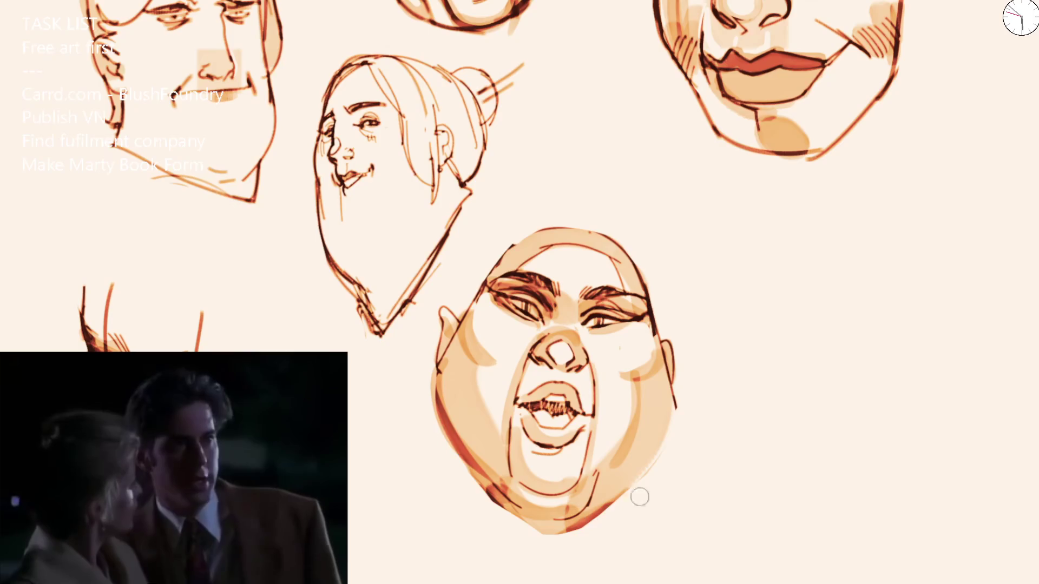
key(ctrl+minus)
key(ctrl+minus)
key(ctrl+minus)
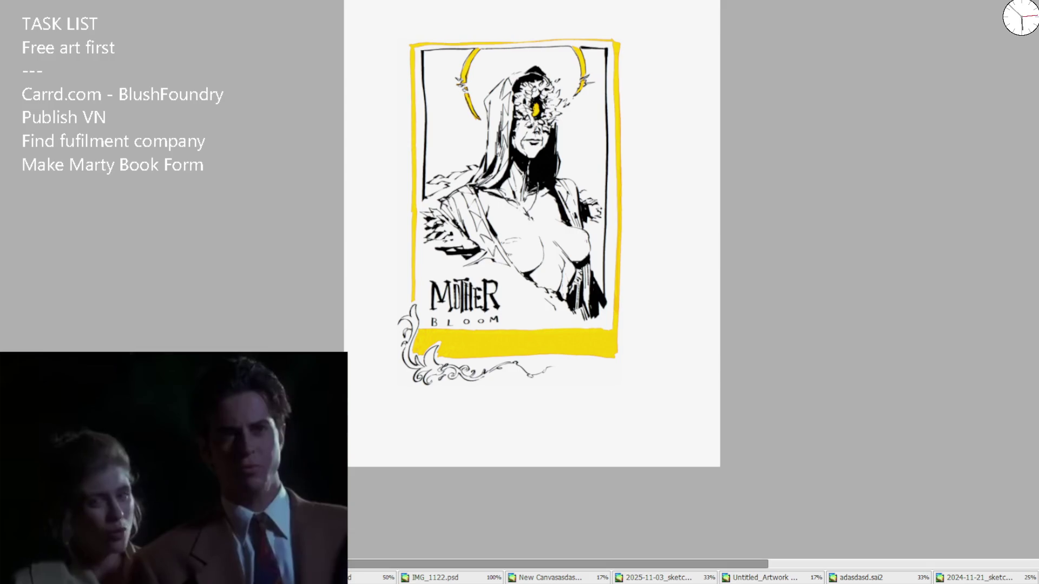
Step: Cycle past the grey face sketches and dark comic panels to the sepia haloed figure, then the map sheet
key(ctrl+Tab)
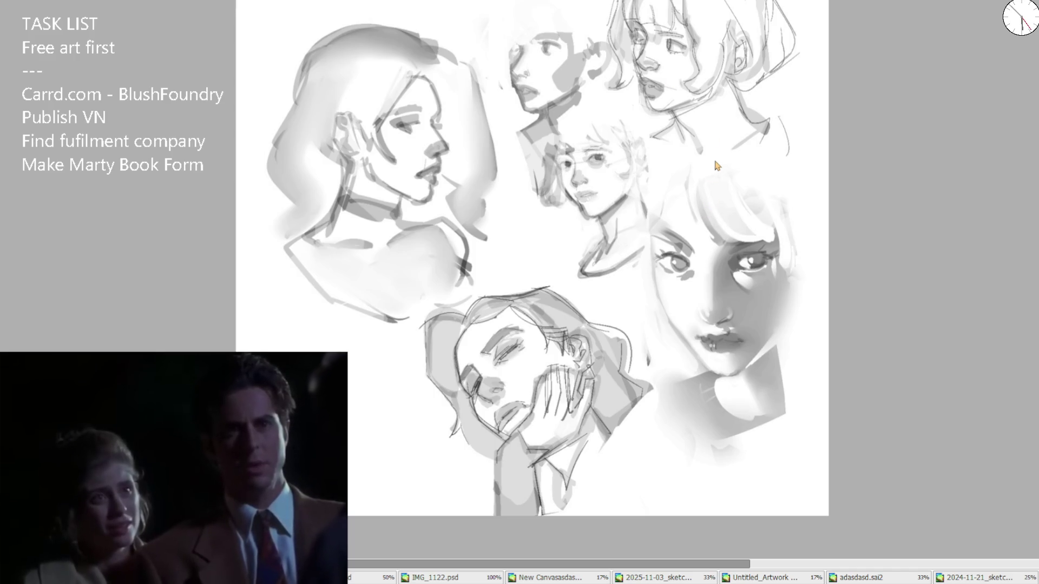
key(ctrl+Tab)
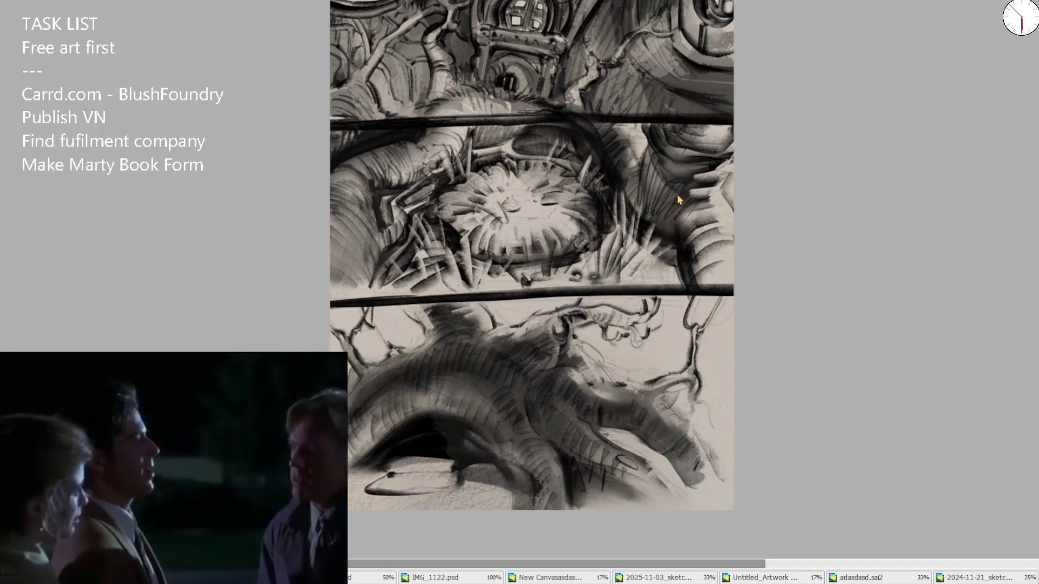
key(ctrl+Tab)
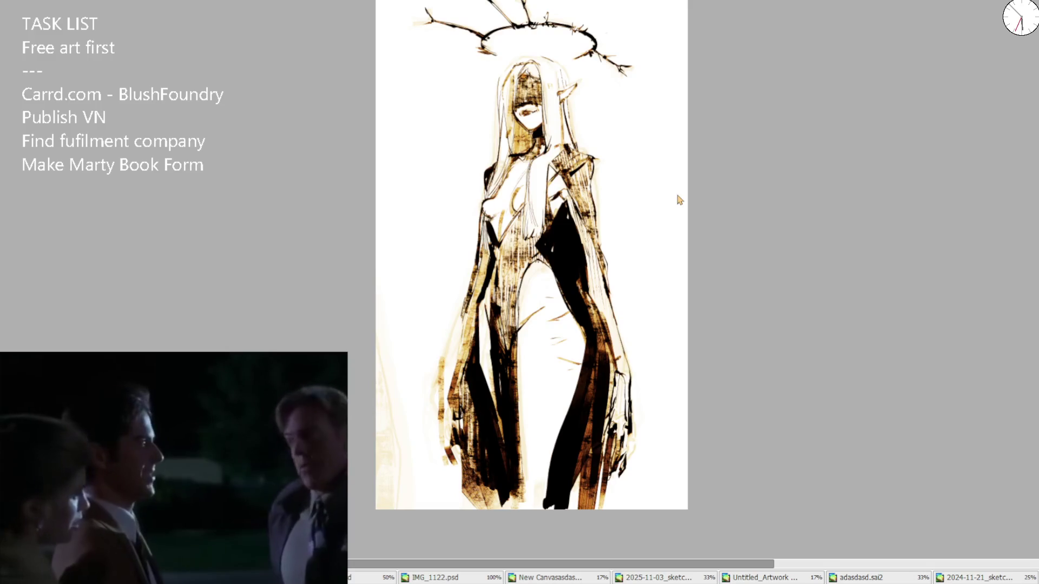
key(bracketright)
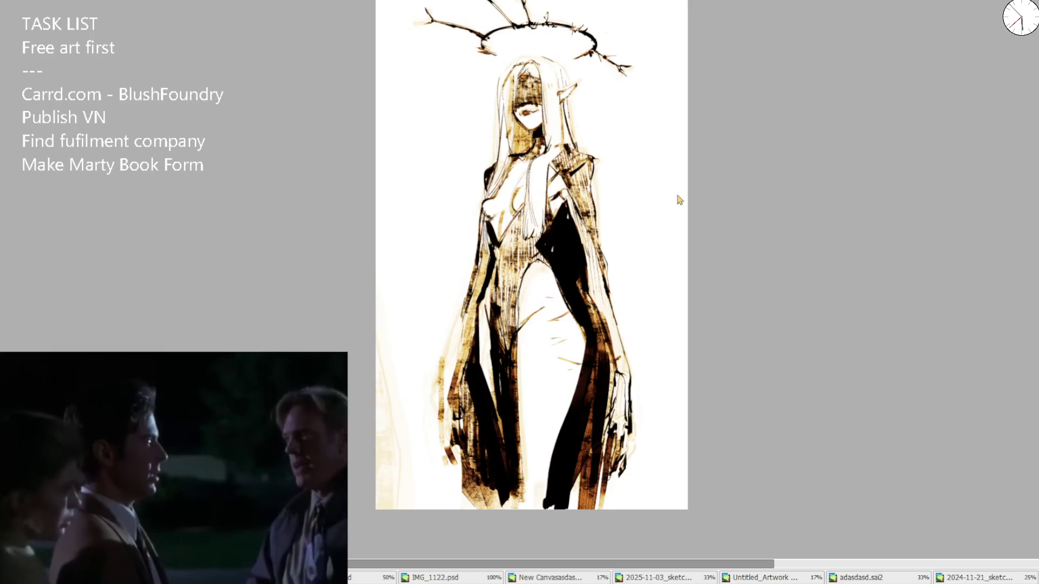
key(ctrl+Tab)
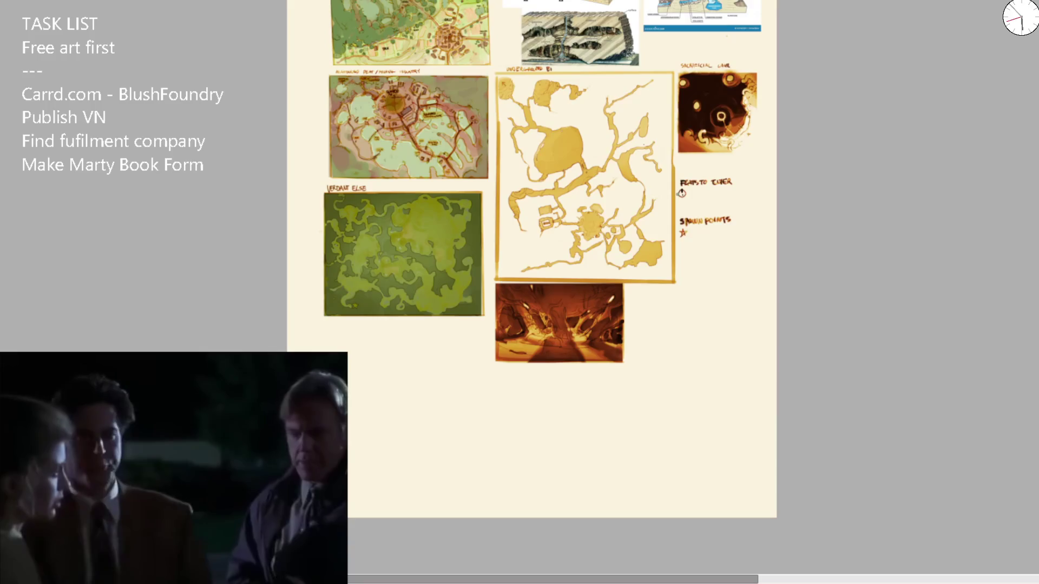
Step: Cycle through the green paintings, item sheets, comic pages and ink drawings to the grey mixed-sketch page
key(bracketright)
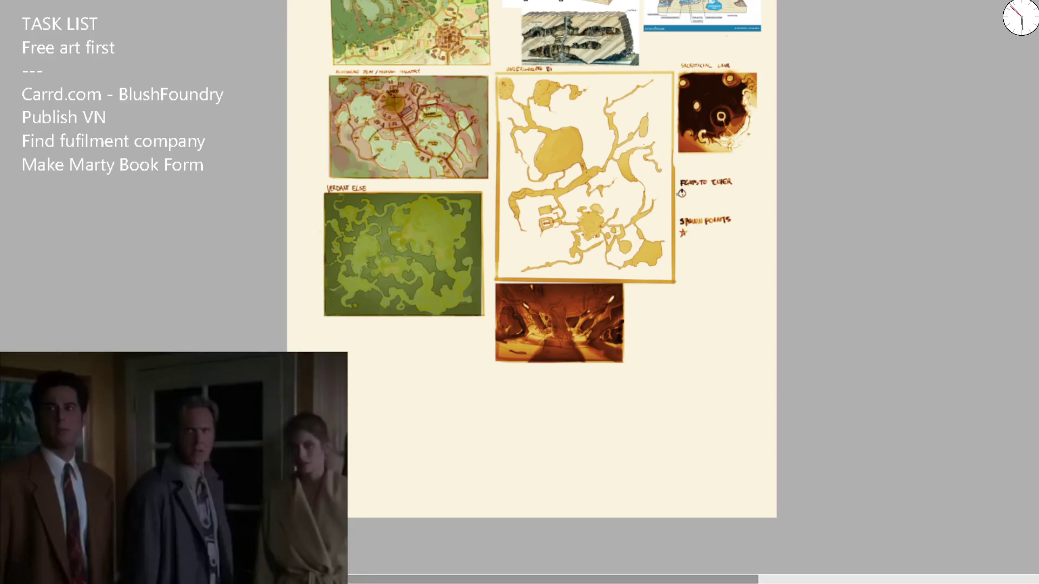
key(ctrl+Tab)
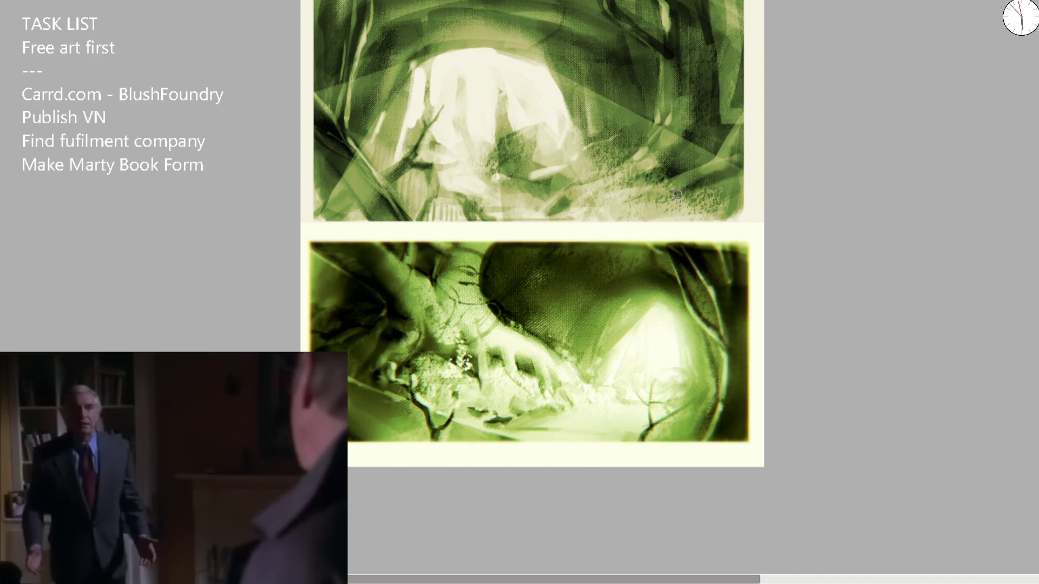
key(ctrl+Tab)
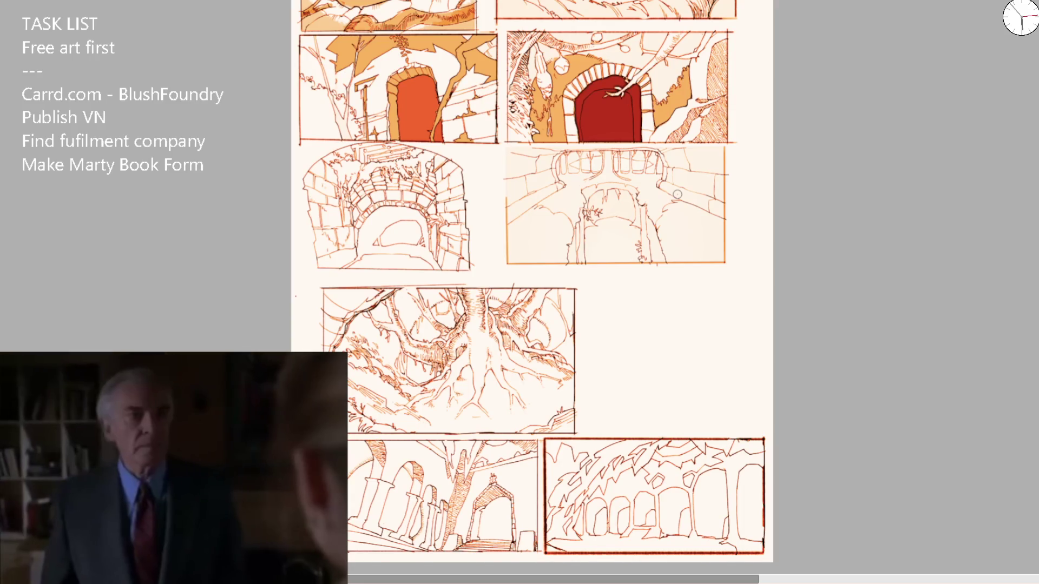
key(ctrl+Tab)
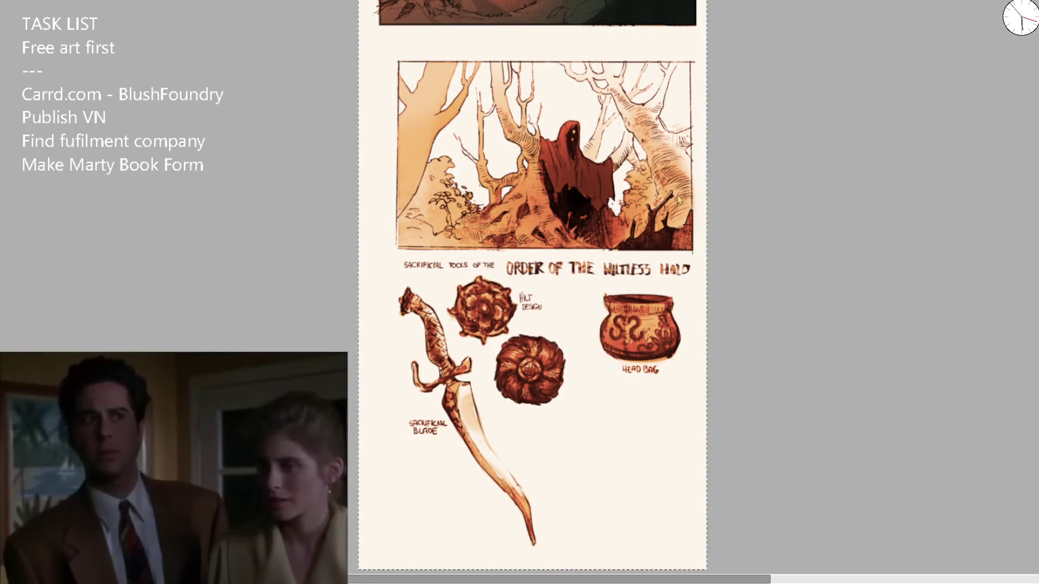
key(ctrl+Tab)
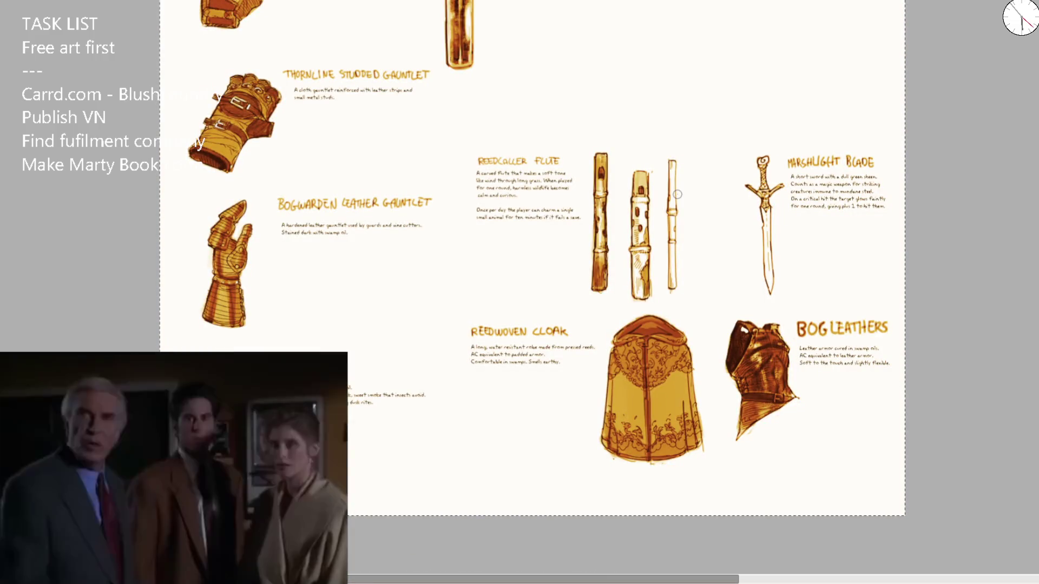
key(ctrl+Tab)
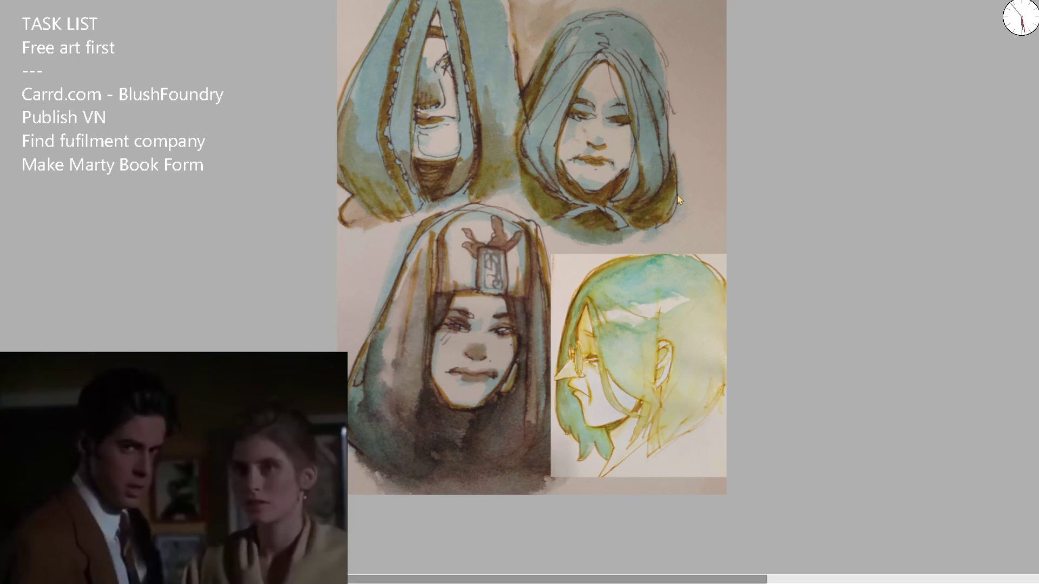
key(ctrl+Tab)
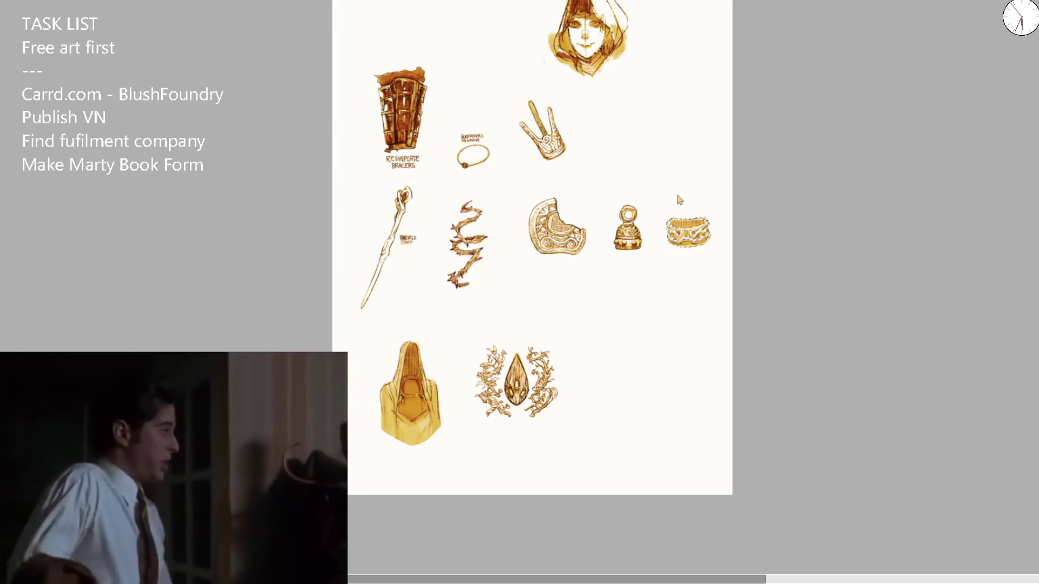
key(ctrl+Tab)
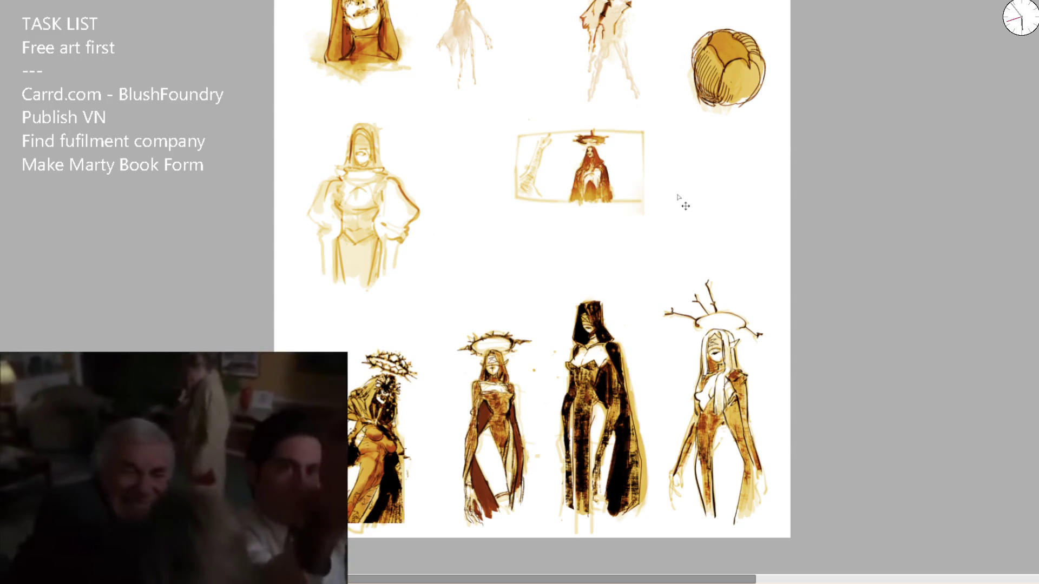
key(ctrl+Tab)
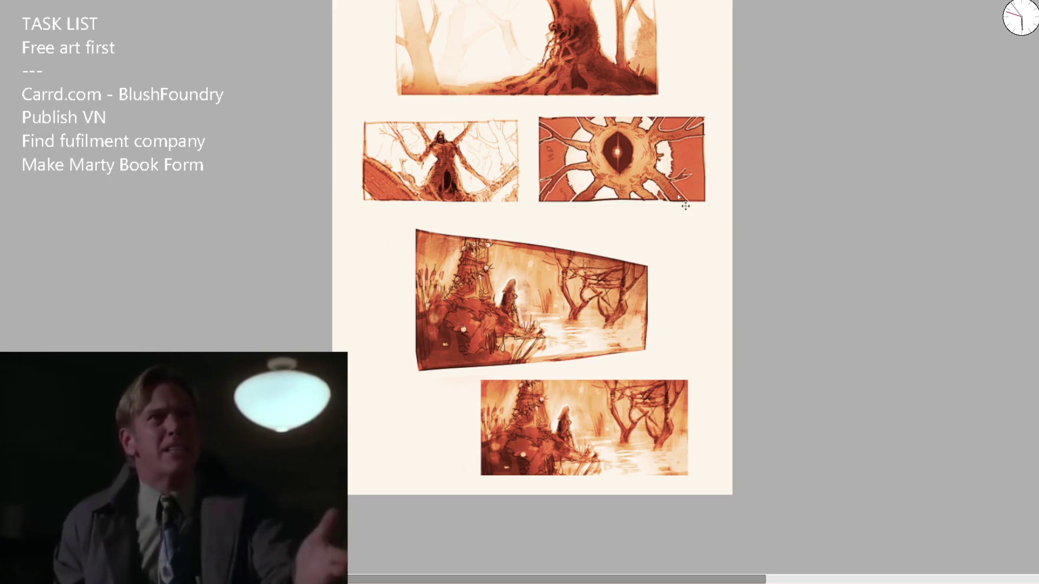
key(ctrl+Tab)
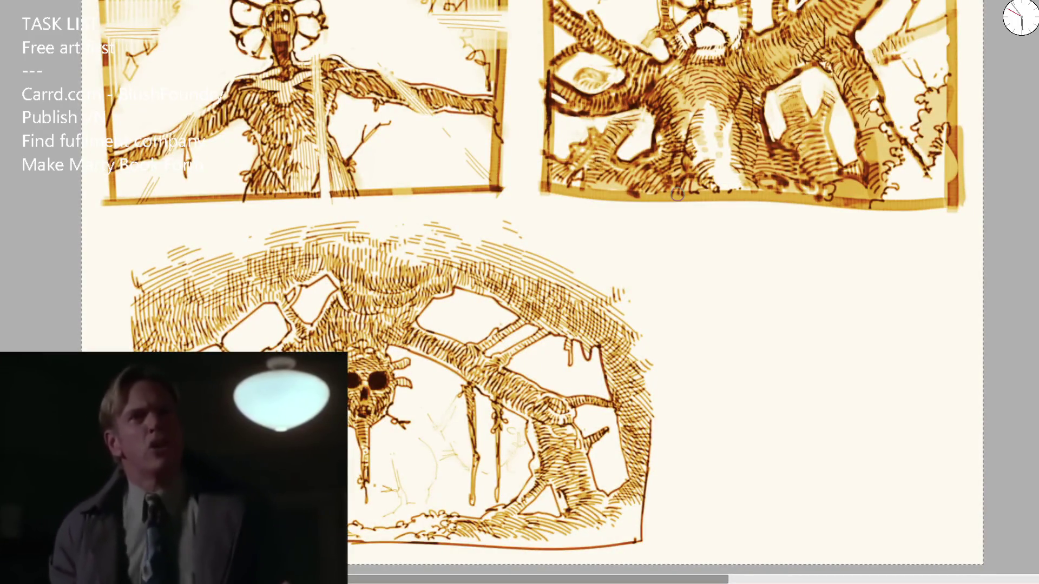
key(ctrl+Tab)
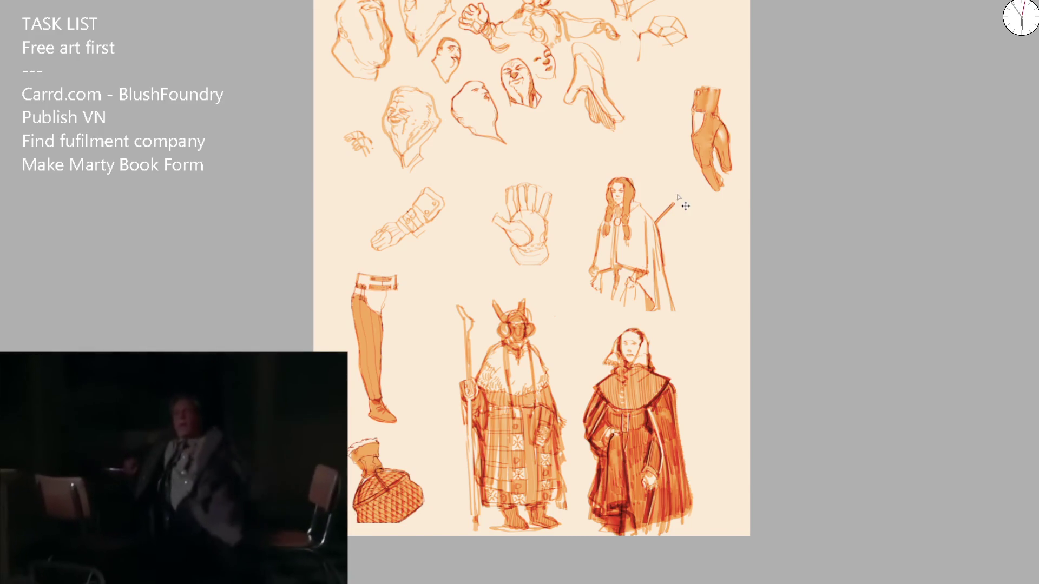
key(ctrl+Tab)
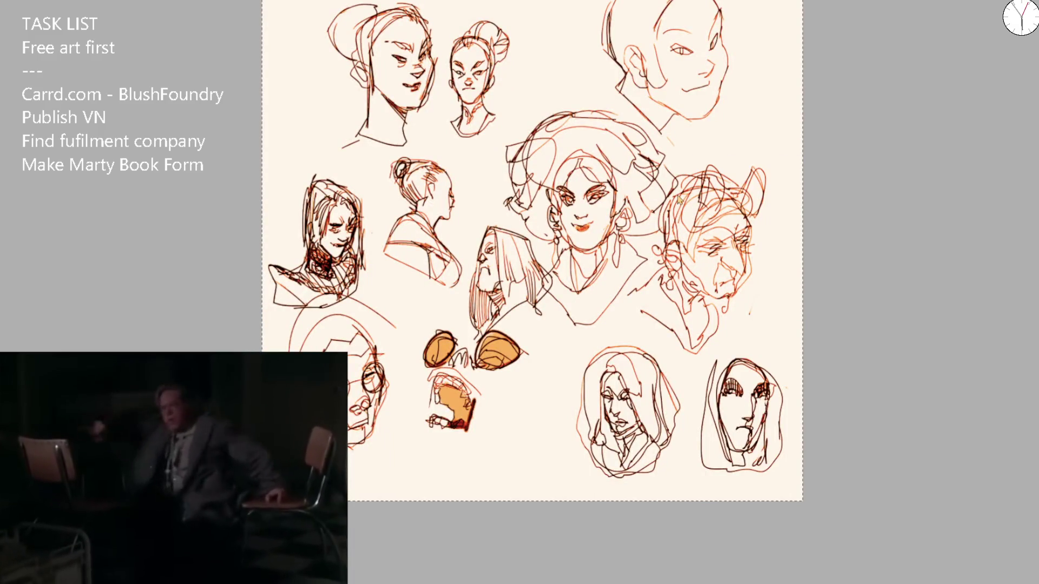
key(ctrl+Tab)
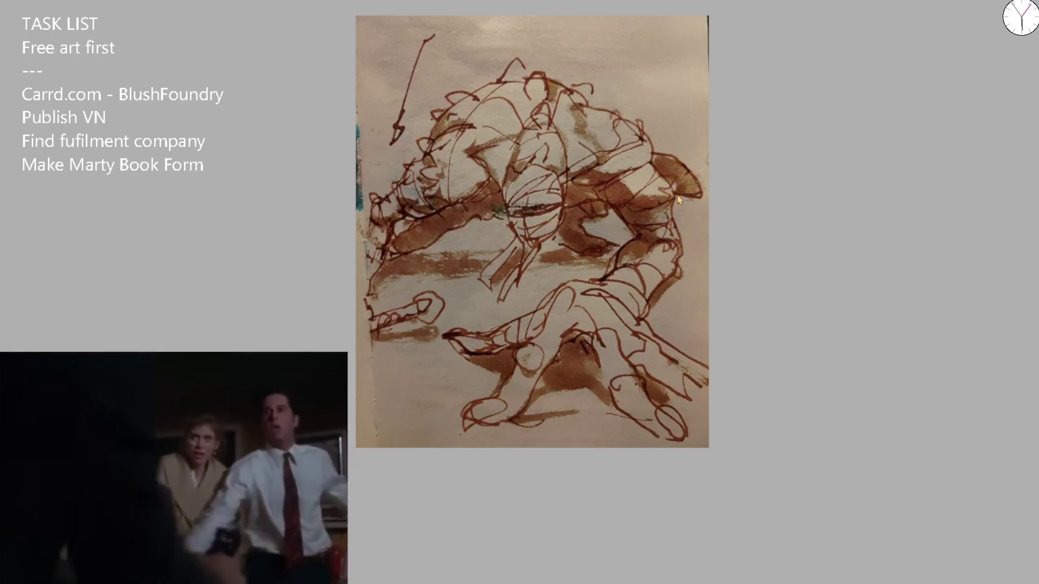
key(ctrl+Tab)
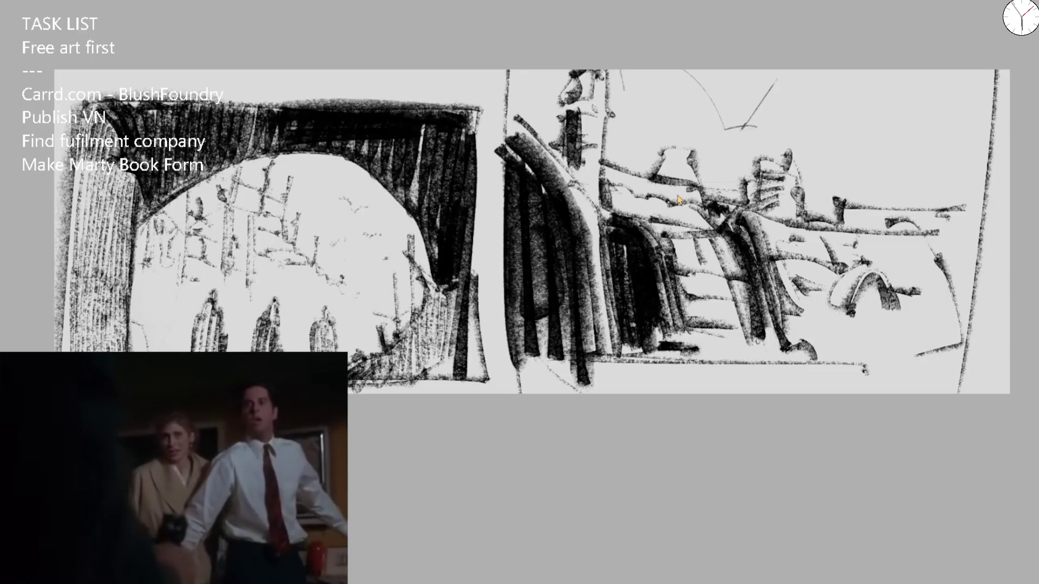
key(ctrl+Tab)
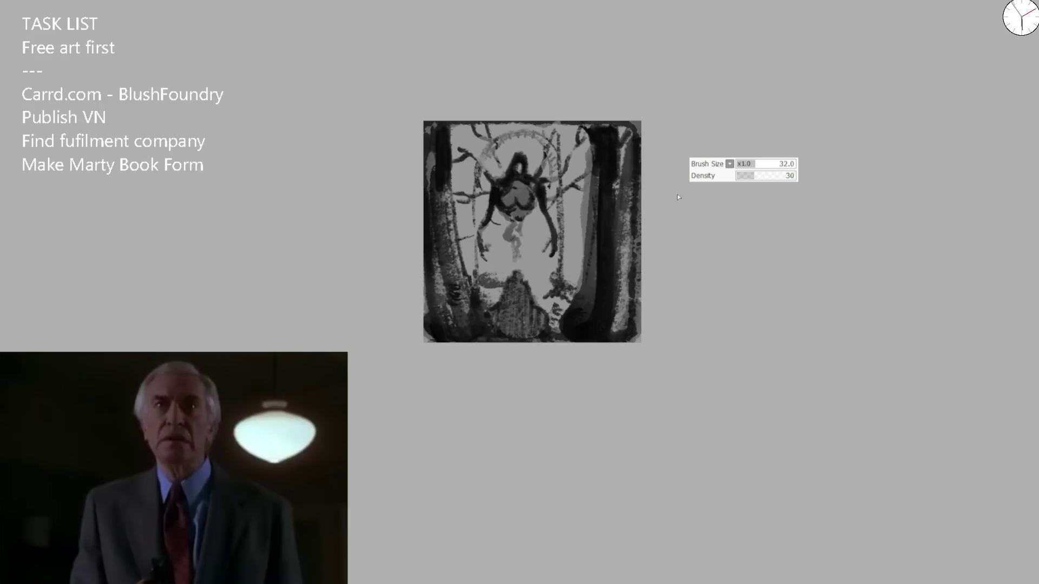
key(ctrl+Tab)
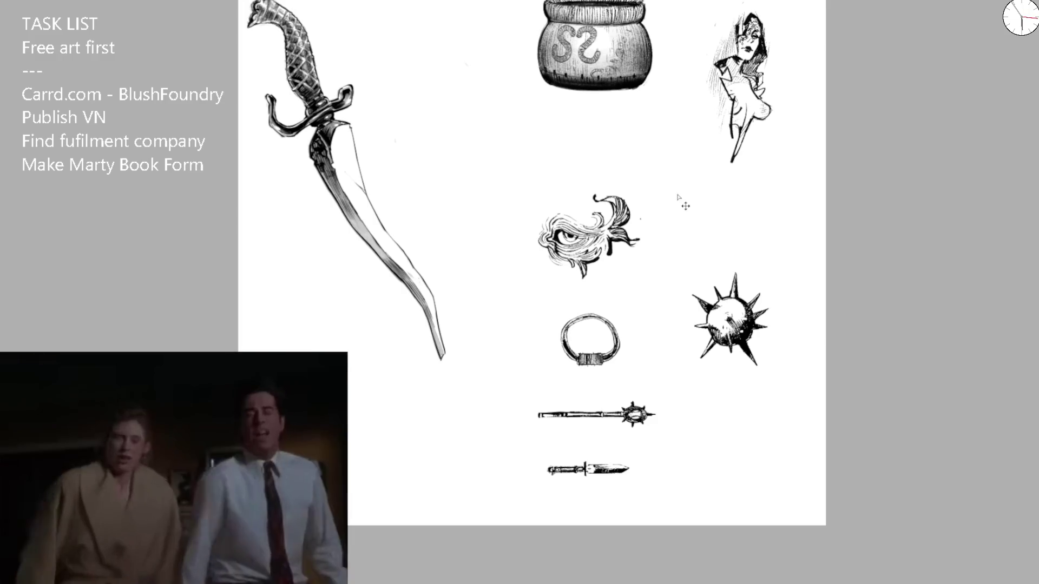
key(ctrl+Tab)
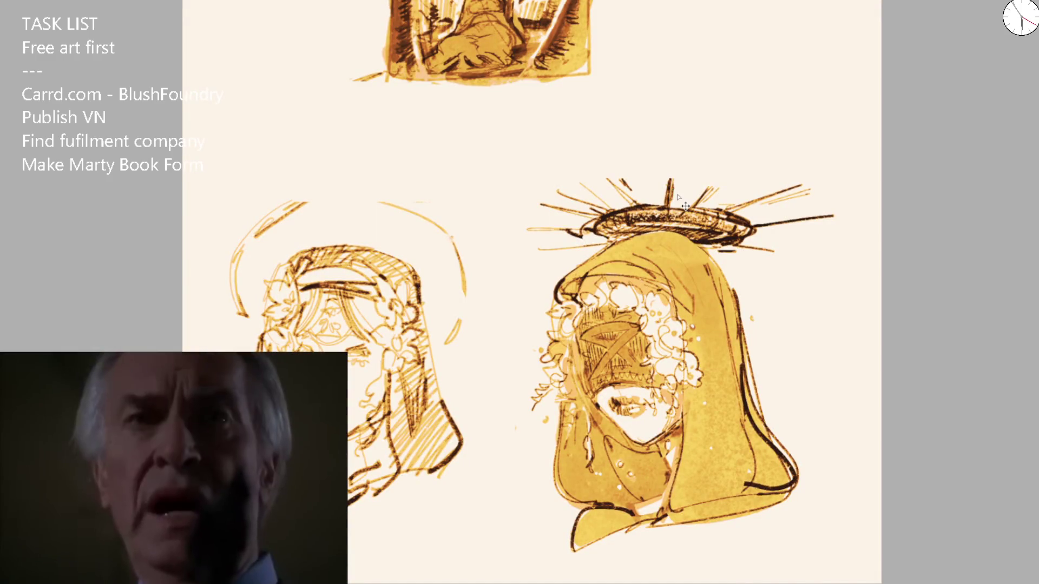
key(ctrl+Tab)
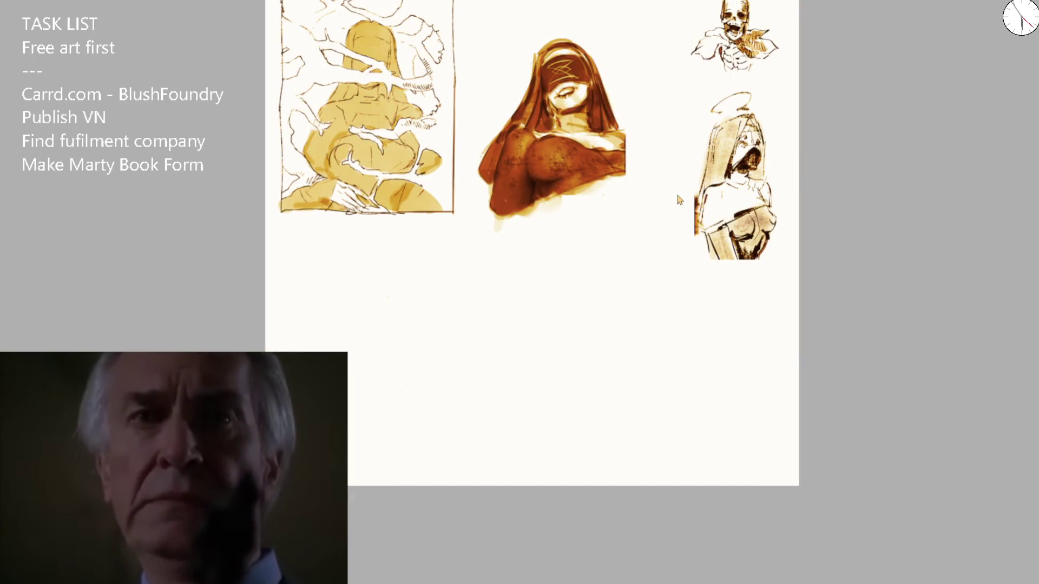
key(ctrl+Tab)
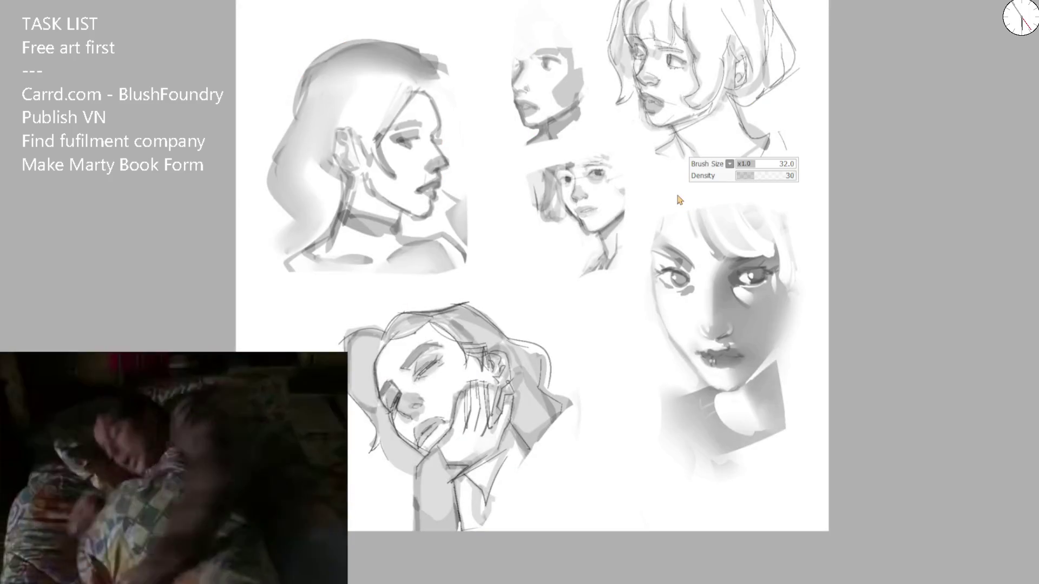
key(ctrl+Tab)
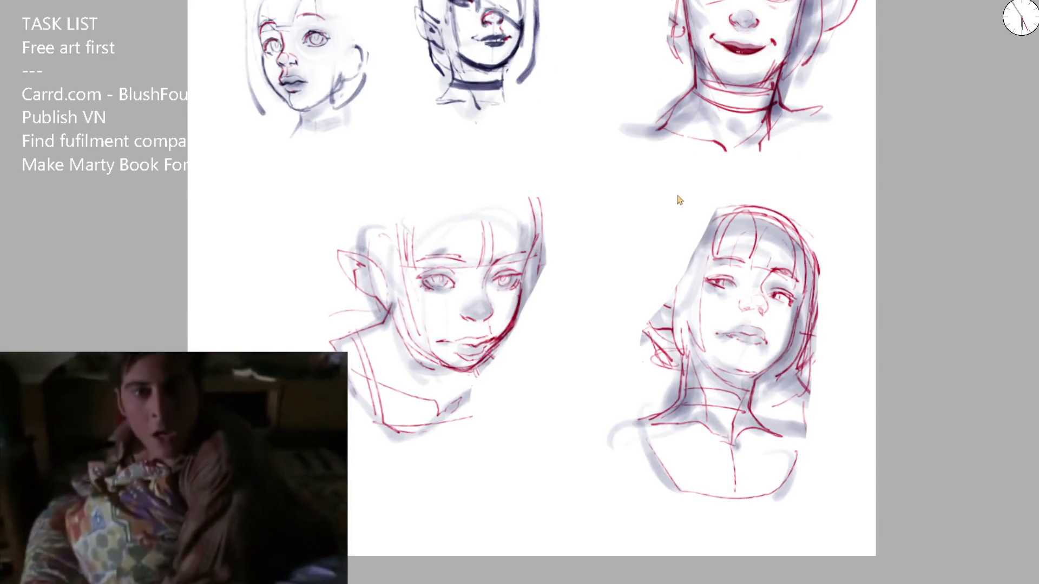
key(ctrl+Tab)
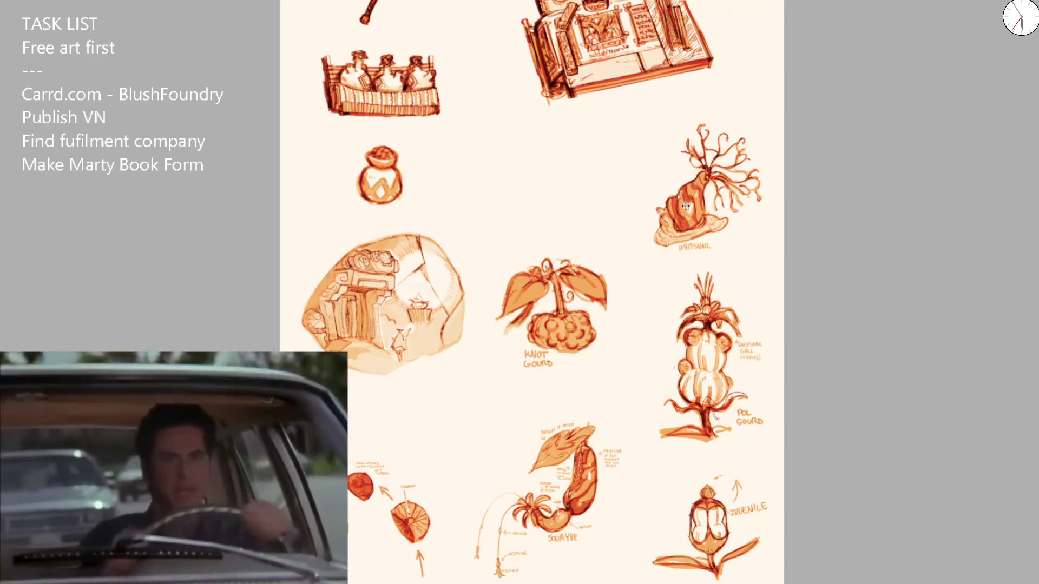
key(ctrl+Tab)
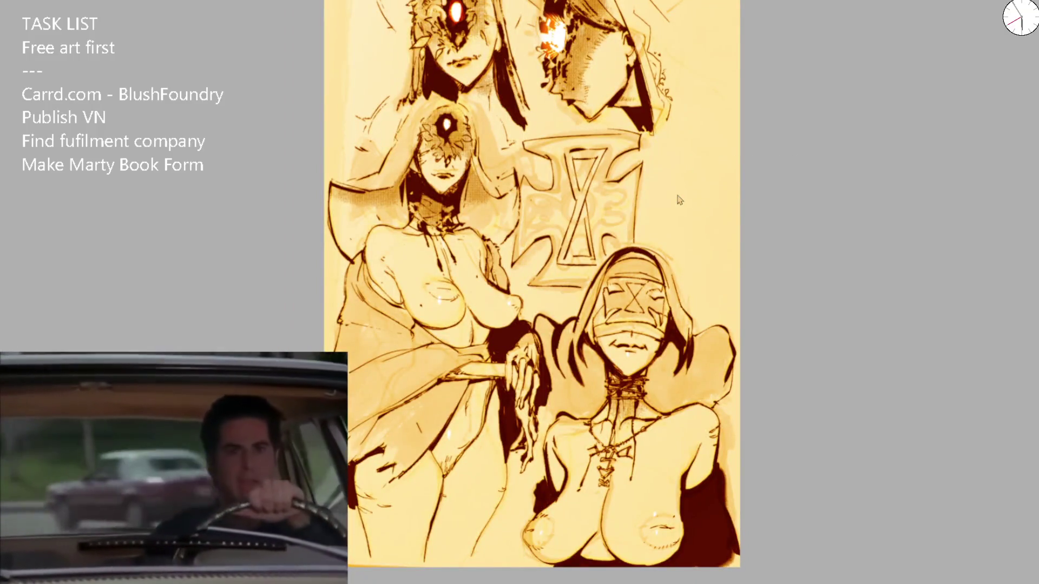
key(ctrl+Tab)
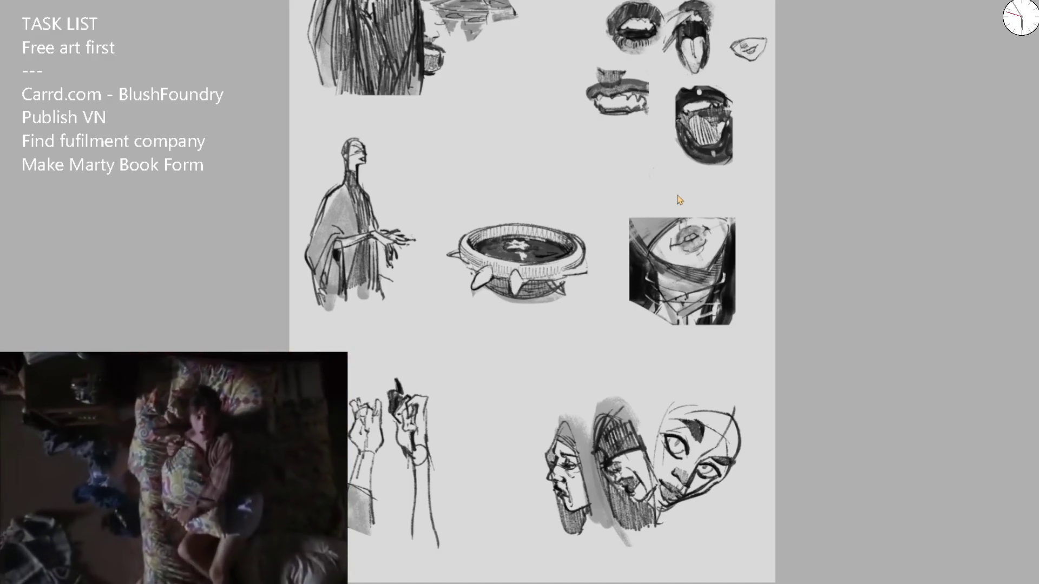
key(ctrl+Tab)
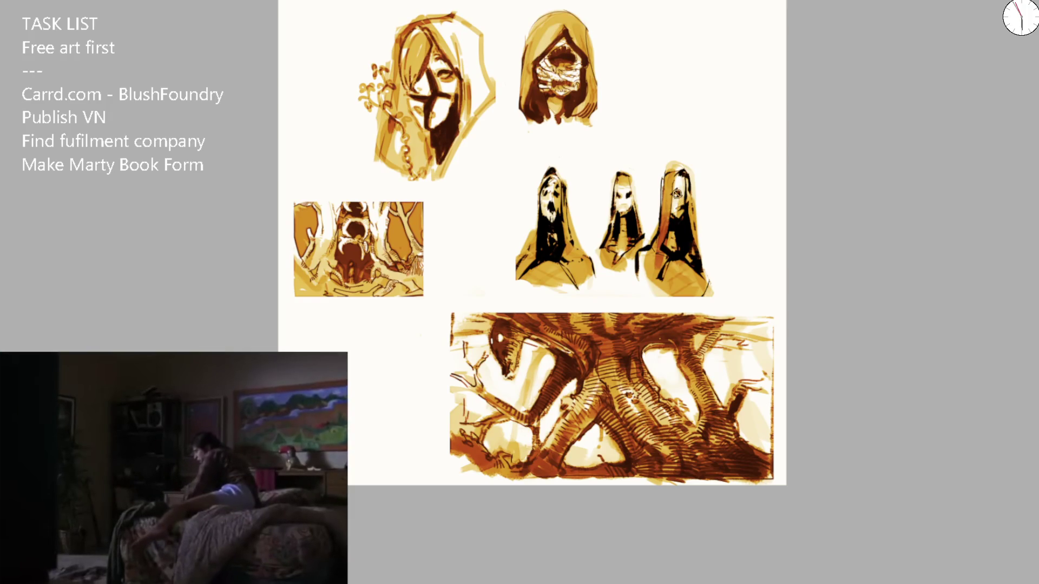
key(ctrl+Tab)
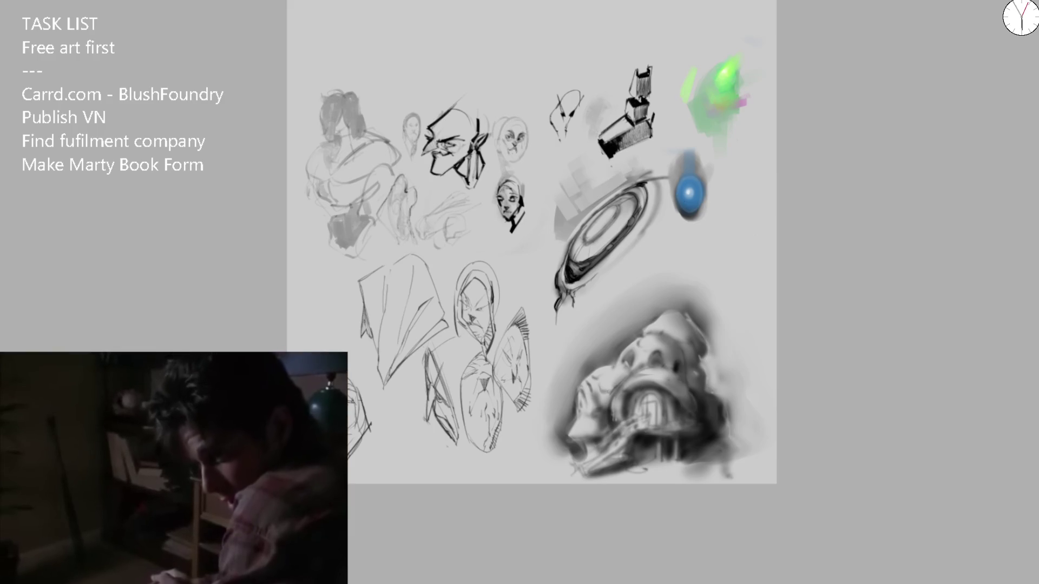
Step: Select a rectangle around the lower-left hooded-head sketches and crop the canvas to it
drag(287, 226, 554, 483)
drag(554, 226, 537, 254)
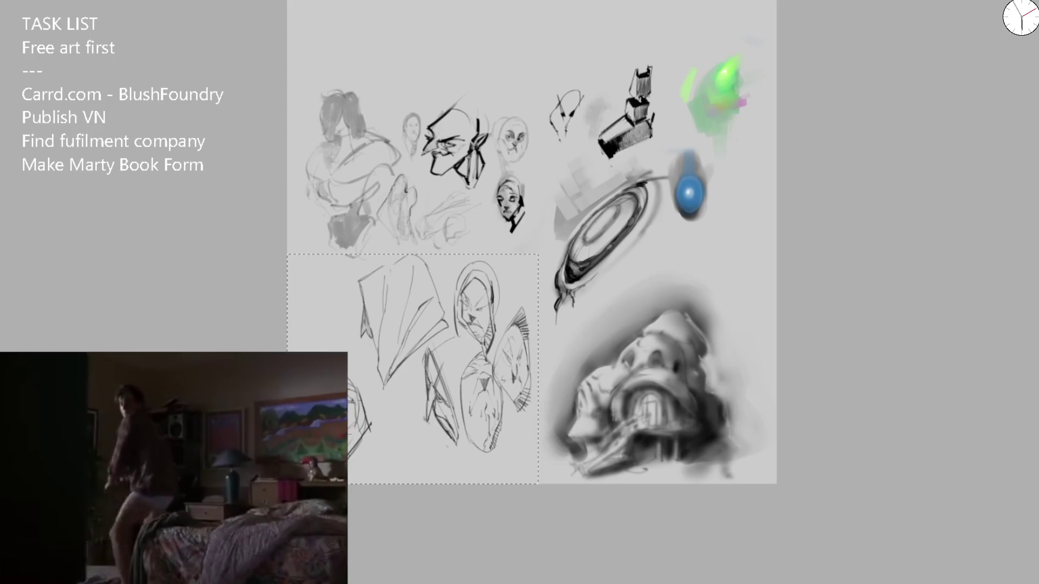
key(ctrl+shift+x)
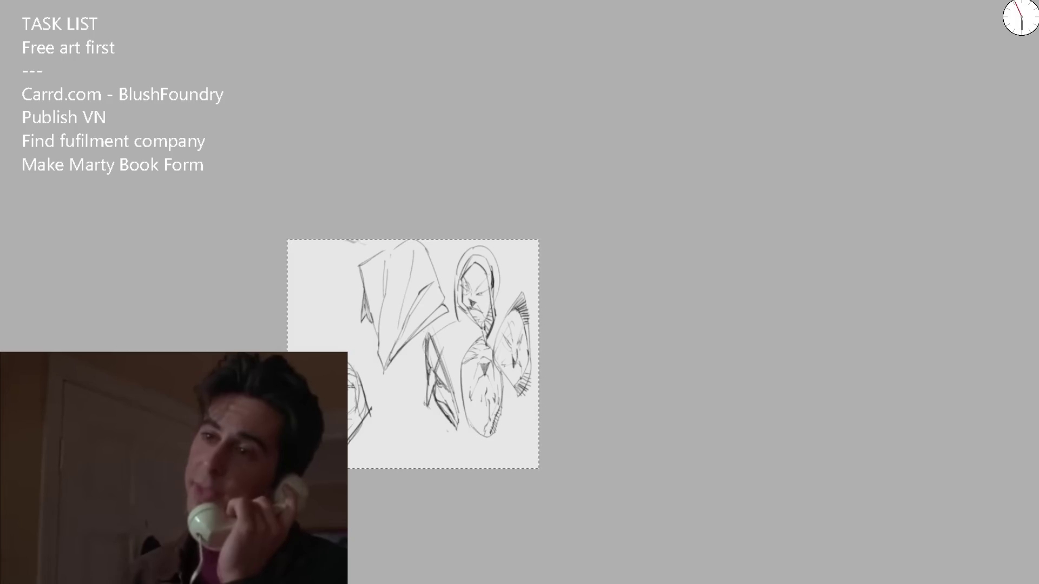
Step: Fill the cropped area with peach, then undo the fill to restore the sketch
key(alt+BackSpace)
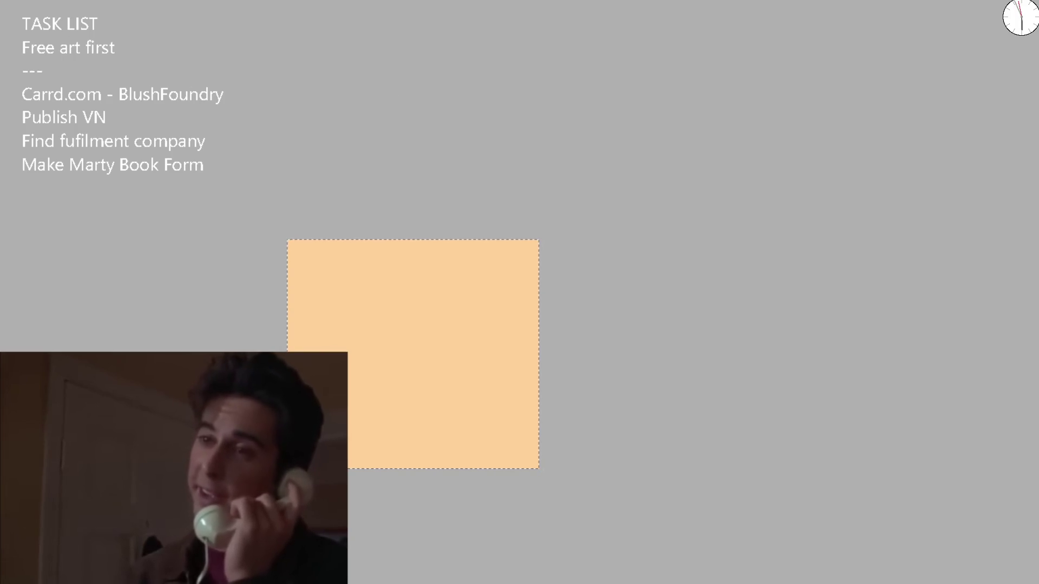
key(ctrl+z)
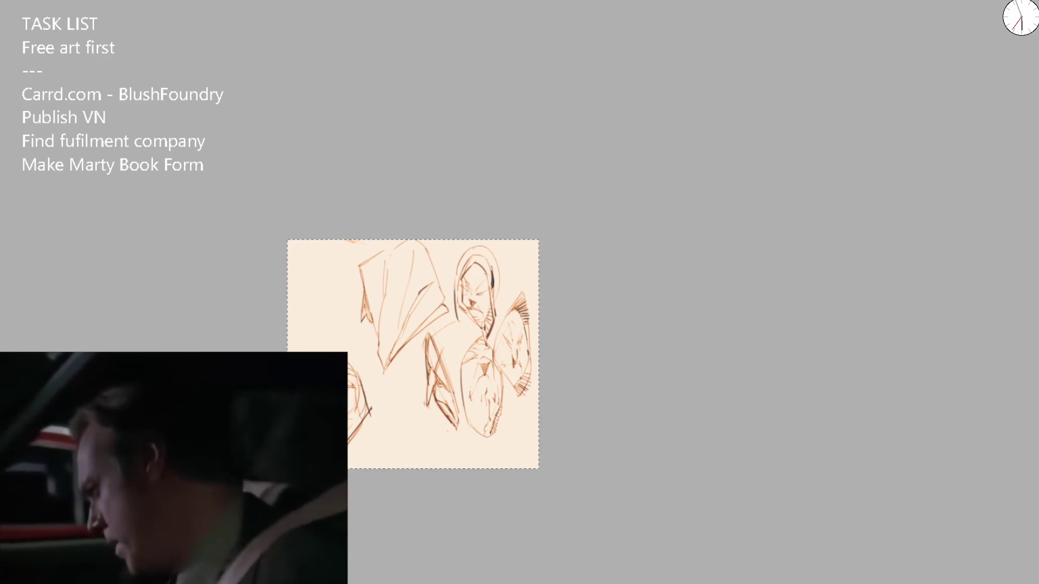
Step: Clear the selection, then later remove the pale yellow fill behind the central scene
key(ctrl+d)
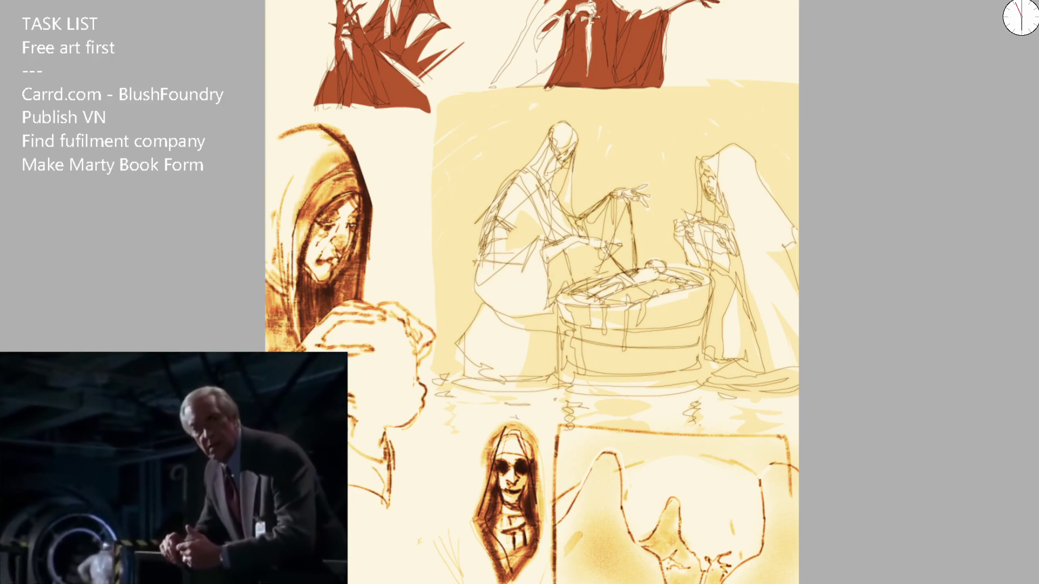
key(ctrl+z)
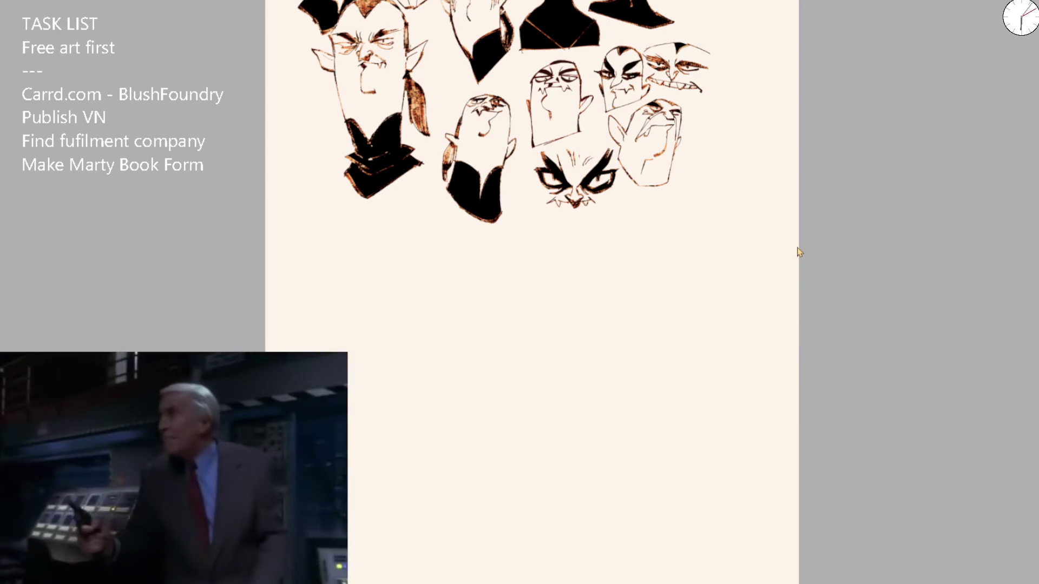
Step: Switch to the green-and-red figure sketch document labelled 'MARTY' and 'YOU'
key(ctrl+Tab)
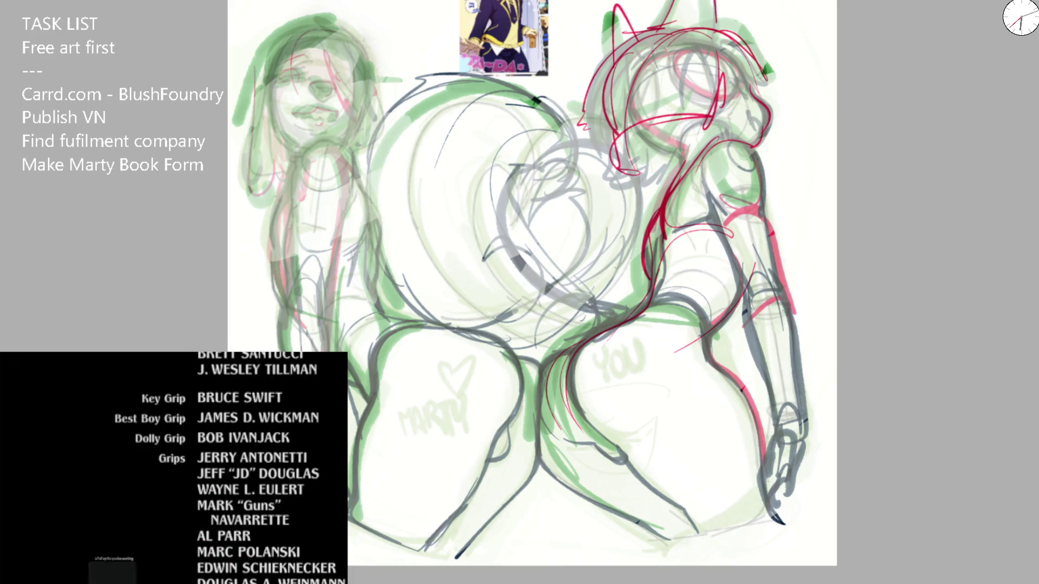
key(Left)
key(Left)
key(Left)
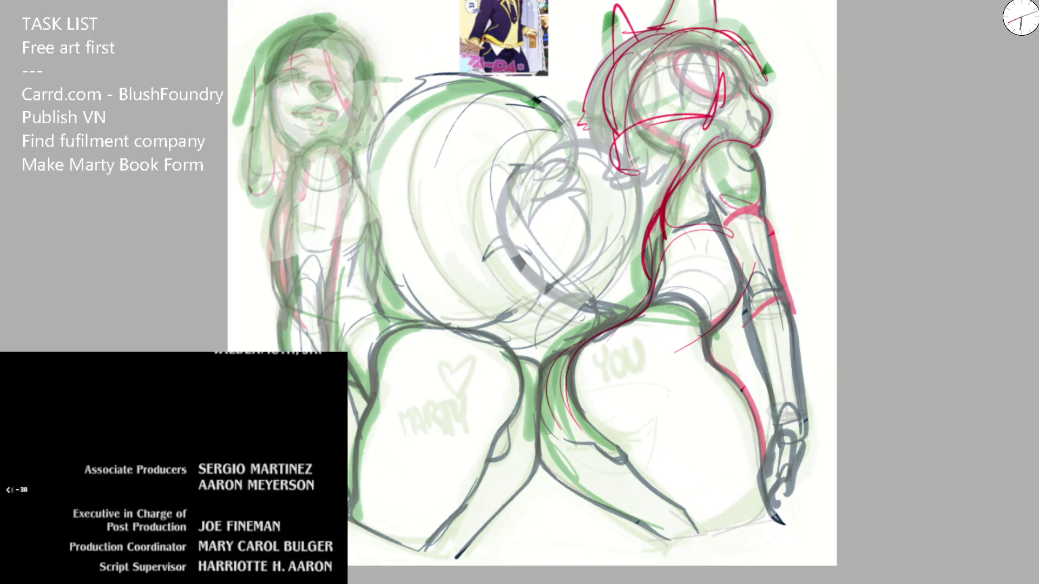
key(Left)
key(Left)
key(Left)
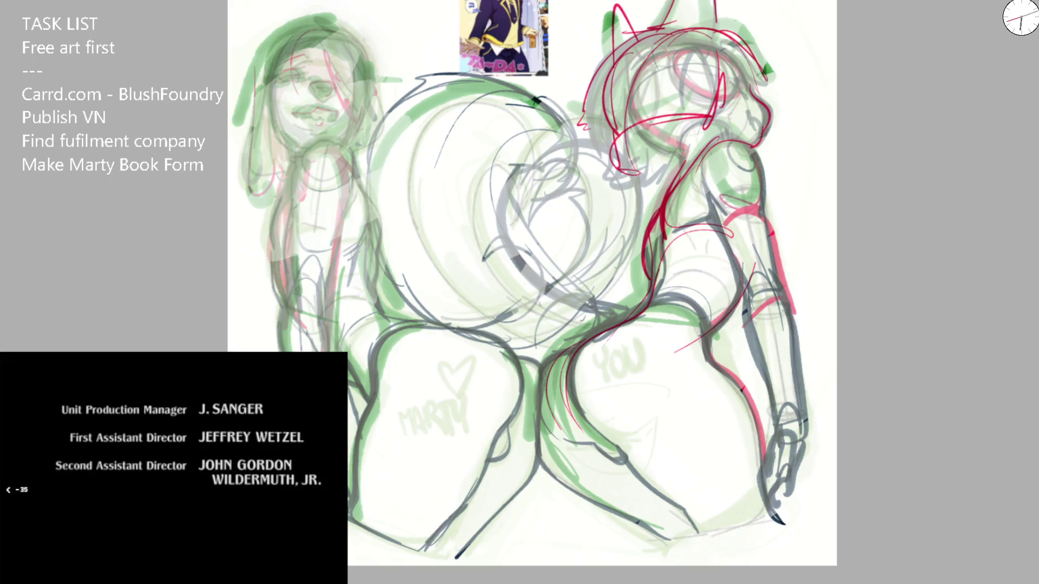
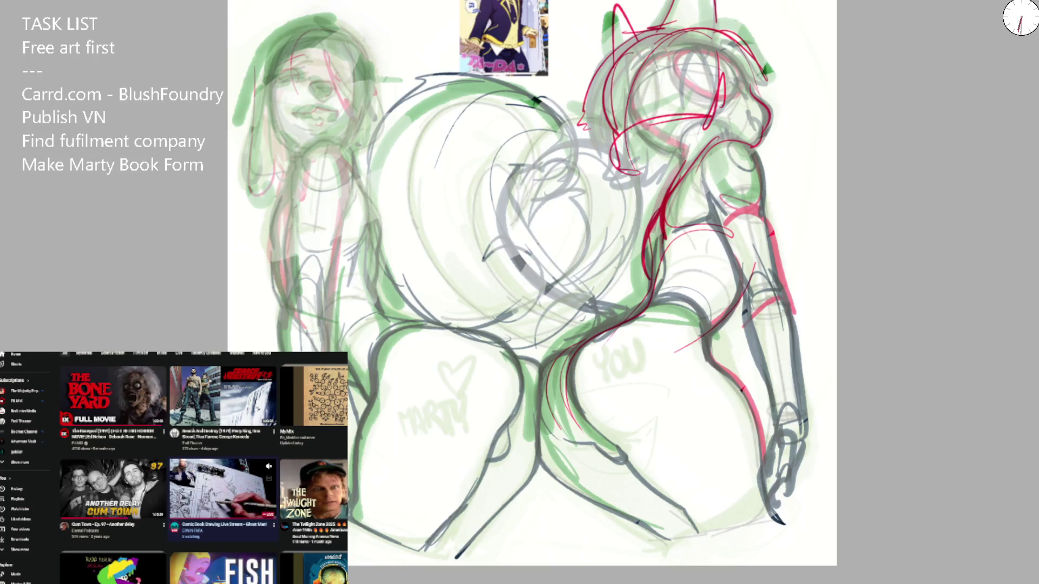
Step: Scroll through the Layers panel to fade the sketch layers into a faint underlay
scroll(203, 466, down, 5)
mouse_move(222, 509)
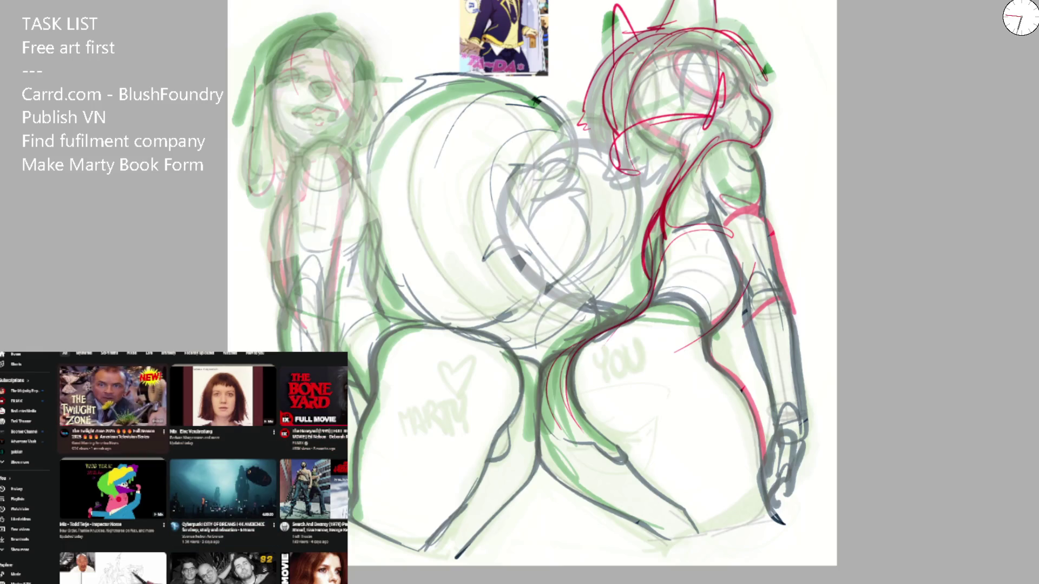
scroll(203, 468, down, 5)
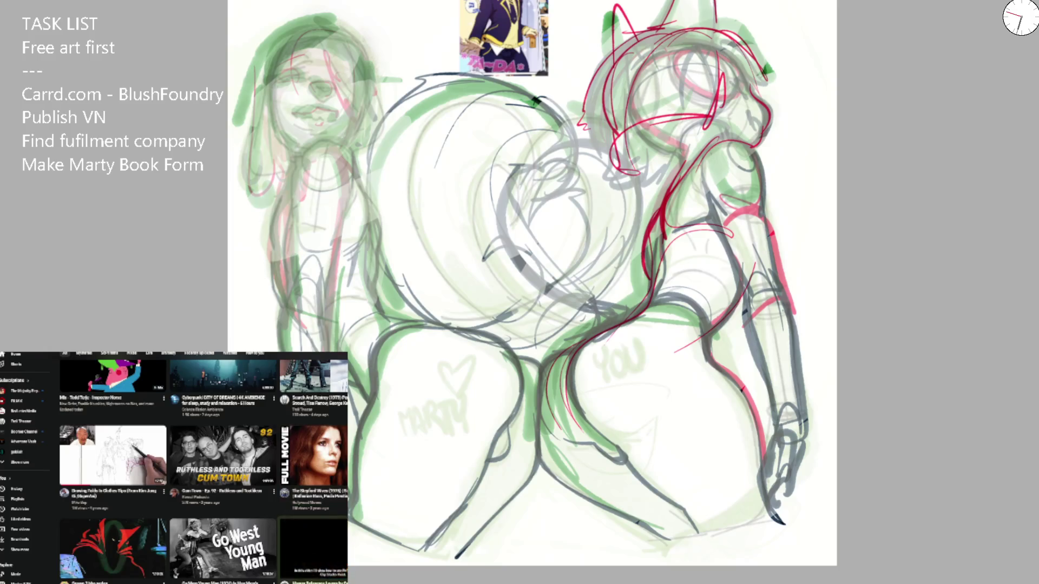
scroll(203, 468, down, 5)
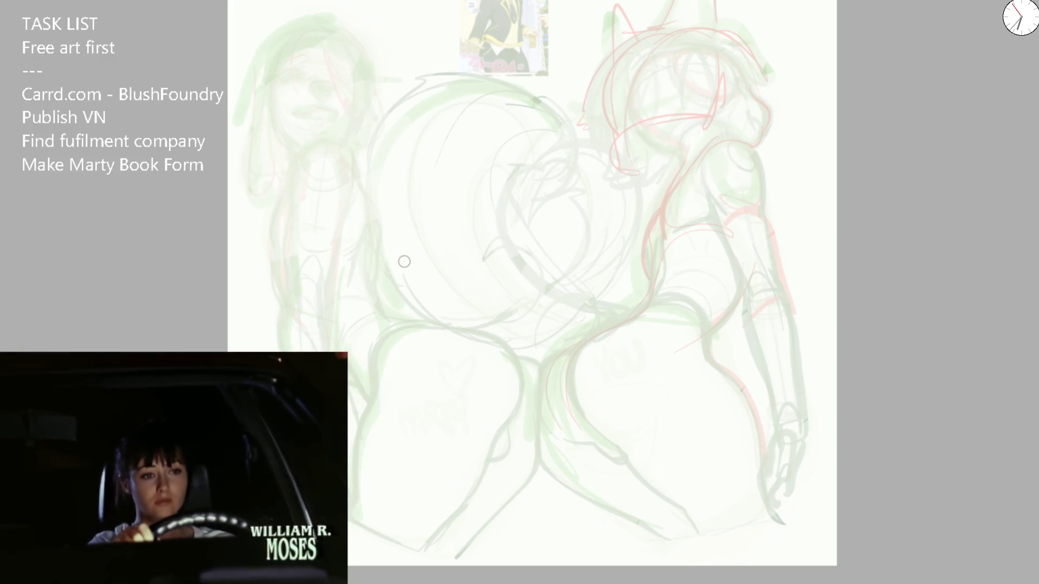
Step: Zoom the canvas and rotate the view about 30° counter-clockwise for inking the body
key(ctrl+plus)
key(ctrl+minus)
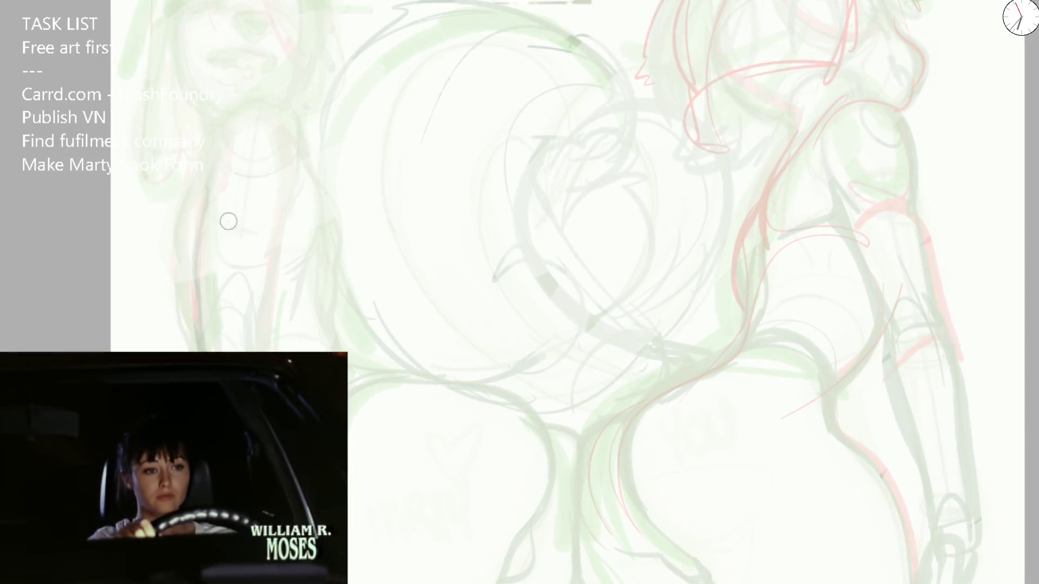
drag(677, 163, 769, 439)
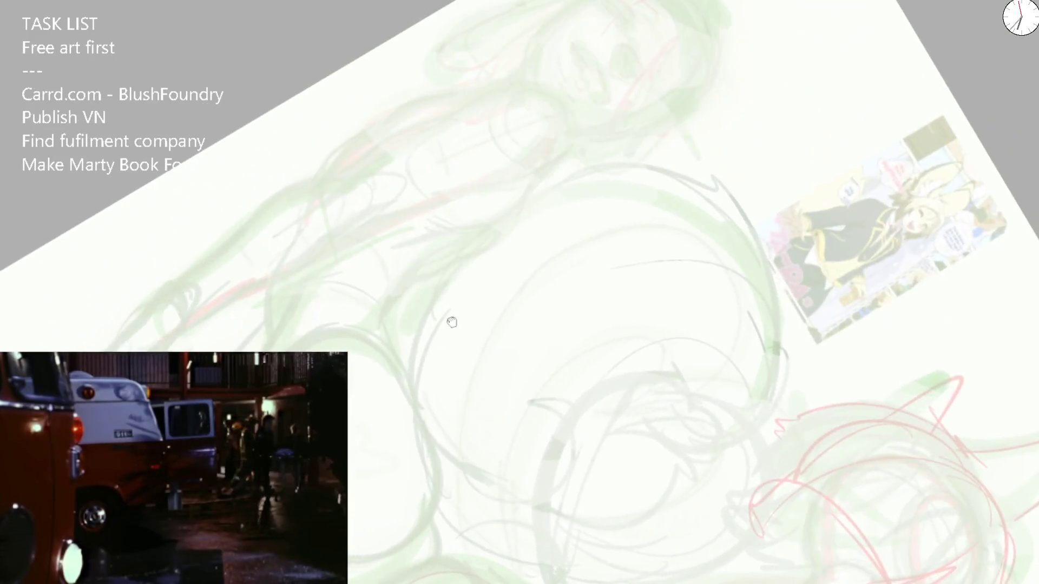
key(ctrl+minus)
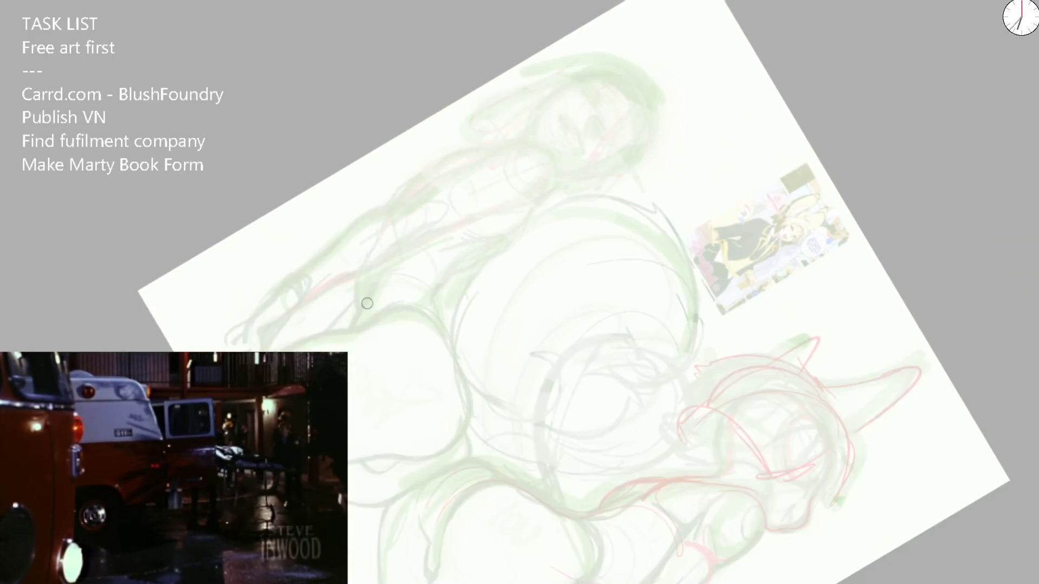
drag(742, 132, 524, 281)
drag(759, 157, 702, 132)
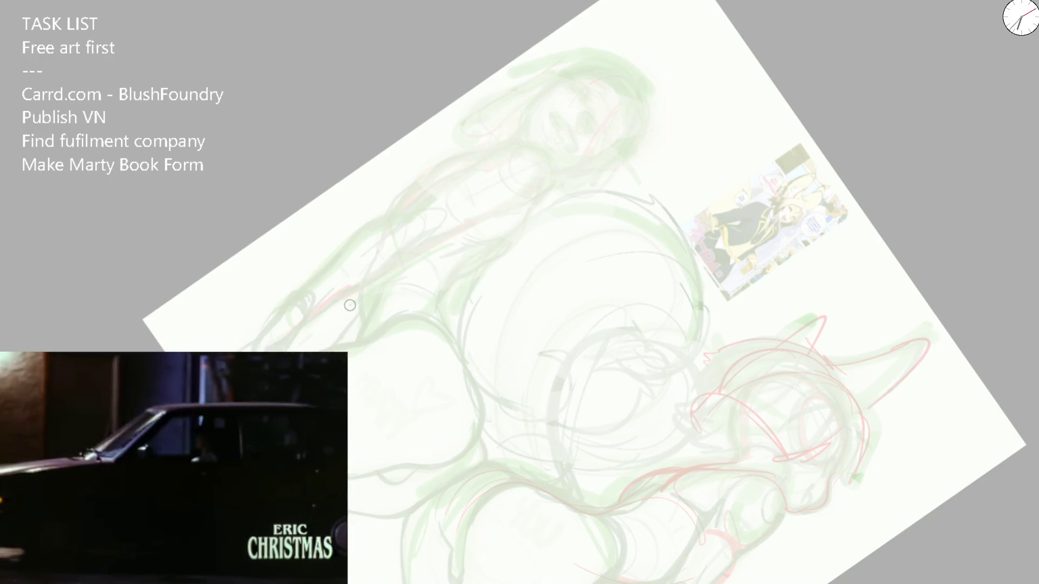
Step: Ink trial upper and lower outline lines along the figure, redrawing them thinner and smoother
drag(293, 308, 380, 220)
scroll(351, 243, up, 2)
key(ctrl+z)
mouse_move(264, 328)
mouse_down()
mouse_move(389, 209)
mouse_move(437, 186)
mouse_up()
mouse_move(297, 349)
mouse_down()
mouse_move(438, 250)
mouse_move(471, 206)
mouse_up()
key(ctrl+z)
mouse_move(296, 349)
mouse_down()
mouse_move(456, 239)
mouse_move(478, 210)
mouse_up()
Step: Extend the upper ink line, erase its middle, and redraw it as one long stroke
drag(503, 173, 456, 166)
drag(410, 247, 437, 217)
key(ctrl+z)
mouse_move(403, 253)
mouse_down()
mouse_move(516, 129)
mouse_move(603, 110)
mouse_up()
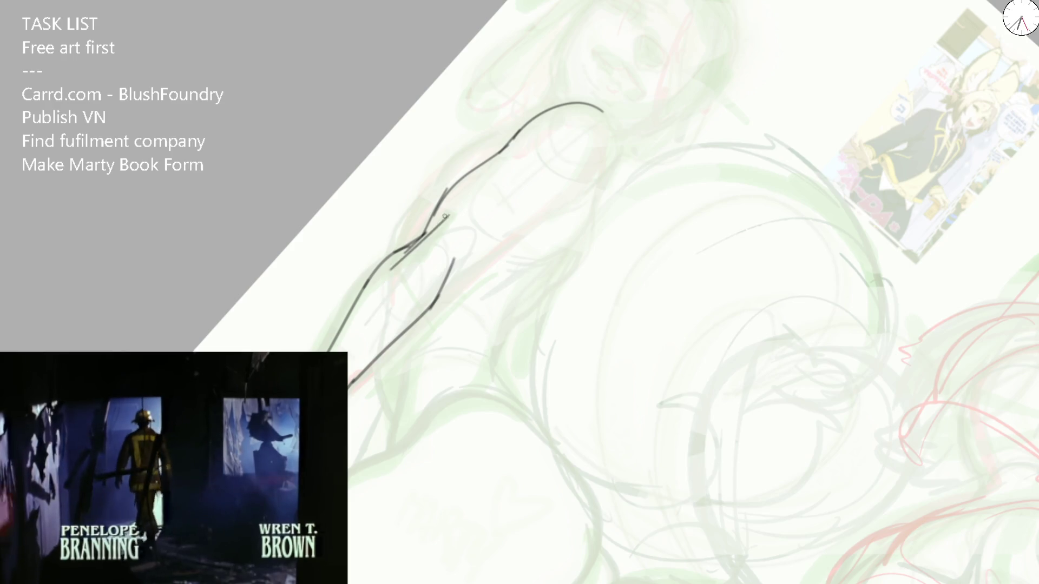
key(e)
mouse_move(429, 232)
mouse_down()
mouse_move(463, 176)
mouse_move(502, 147)
mouse_move(548, 123)
mouse_move(588, 127)
mouse_up()
mouse_move(373, 273)
mouse_down()
mouse_move(536, 109)
mouse_move(592, 102)
mouse_up()
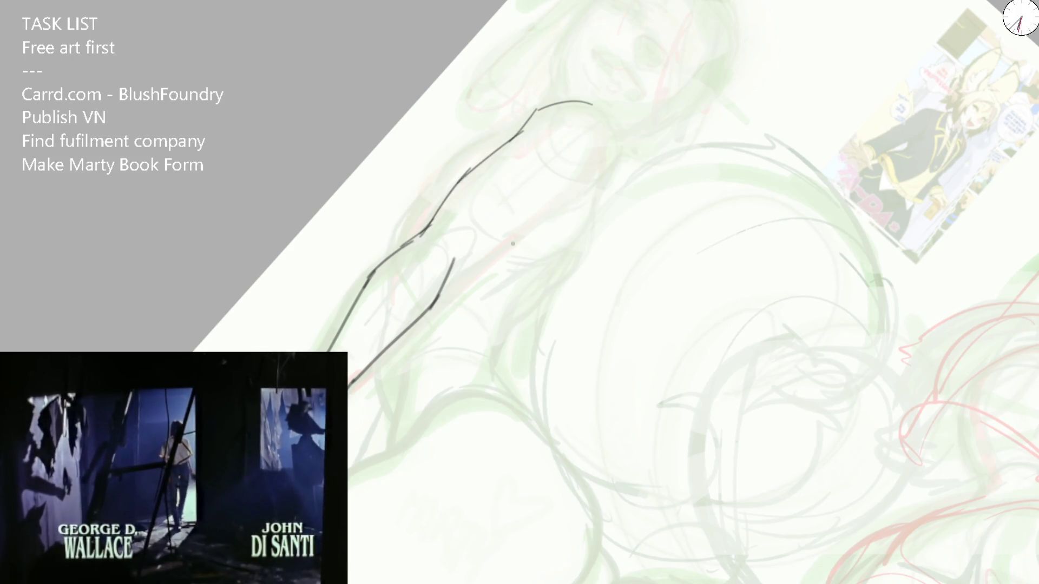
Step: Try short torso lines and a long back line, then erase a trial top arch
mouse_move(428, 227)
mouse_down()
mouse_move(411, 256)
mouse_move(433, 219)
mouse_up()
drag(441, 281, 464, 252)
drag(440, 295, 576, 190)
key(5)
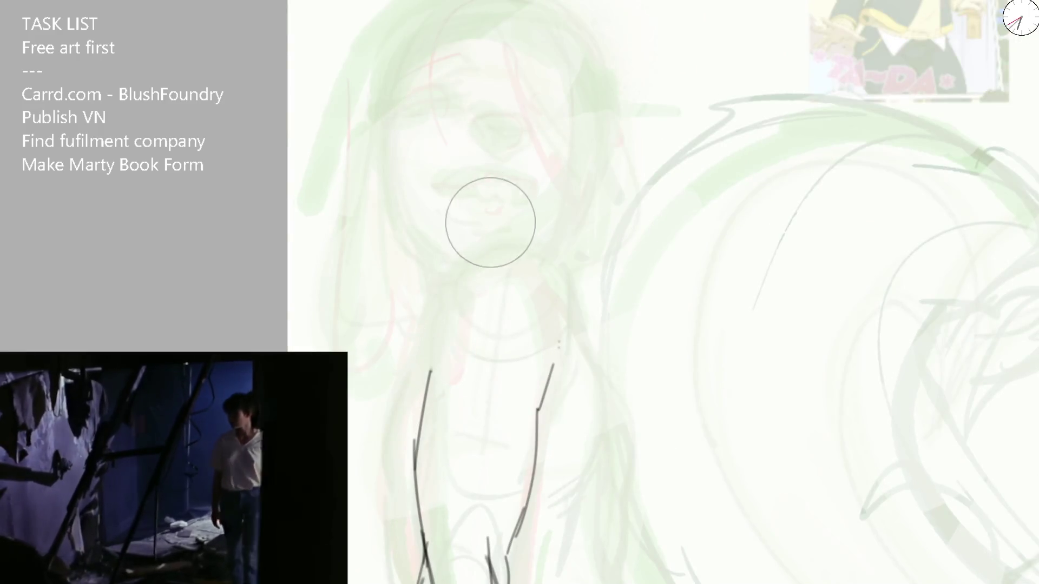
mouse_move(446, 313)
mouse_down()
mouse_move(502, 239)
mouse_move(568, 319)
mouse_move(575, 346)
mouse_up()
mouse_move(466, 276)
mouse_down()
mouse_move(440, 359)
mouse_move(519, 302)
mouse_up()
Step: Try a curved side line and top arches, then erase and undo the remaining trial lines
drag(383, 486, 403, 379)
key(ctrl+z)
drag(383, 486, 392, 381)
drag(377, 417, 435, 309)
mouse_move(394, 373)
mouse_down()
mouse_move(451, 284)
mouse_move(546, 297)
mouse_up()
key(ctrl+z)
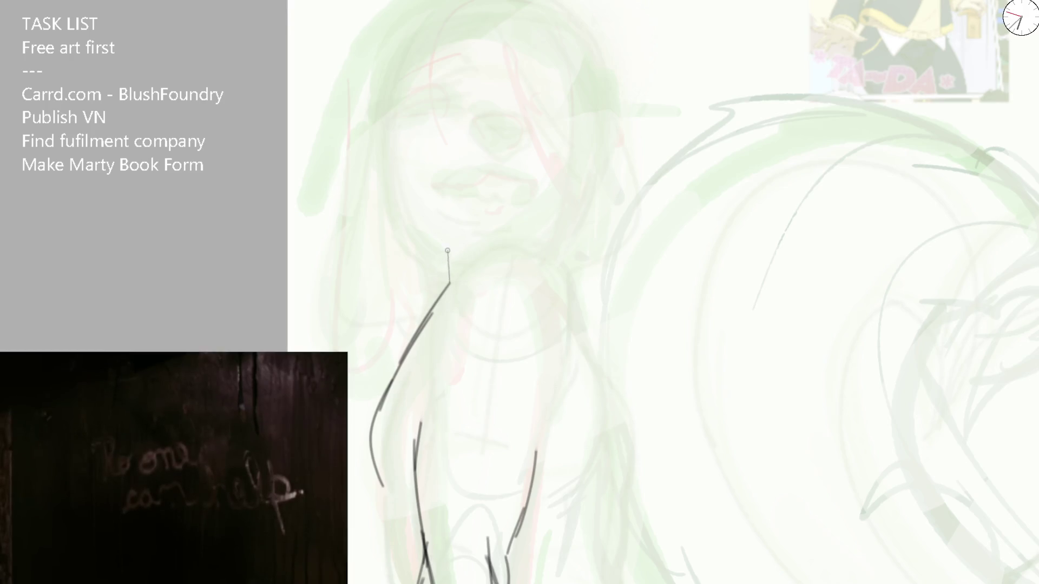
drag(459, 324, 578, 288)
key(ctrl+z)
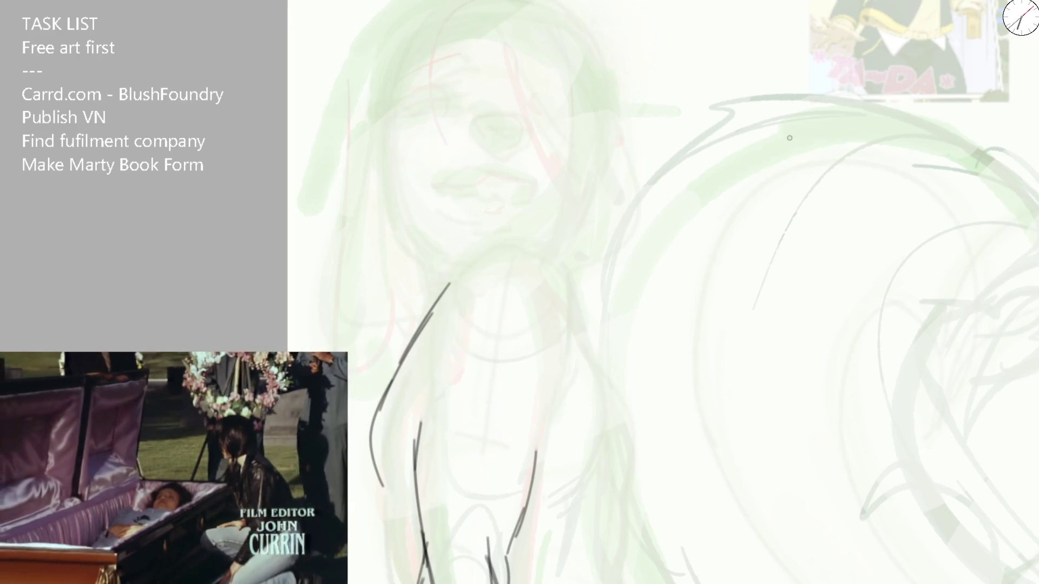
mouse_move(428, 325)
mouse_down()
mouse_move(434, 294)
mouse_move(394, 474)
mouse_up()
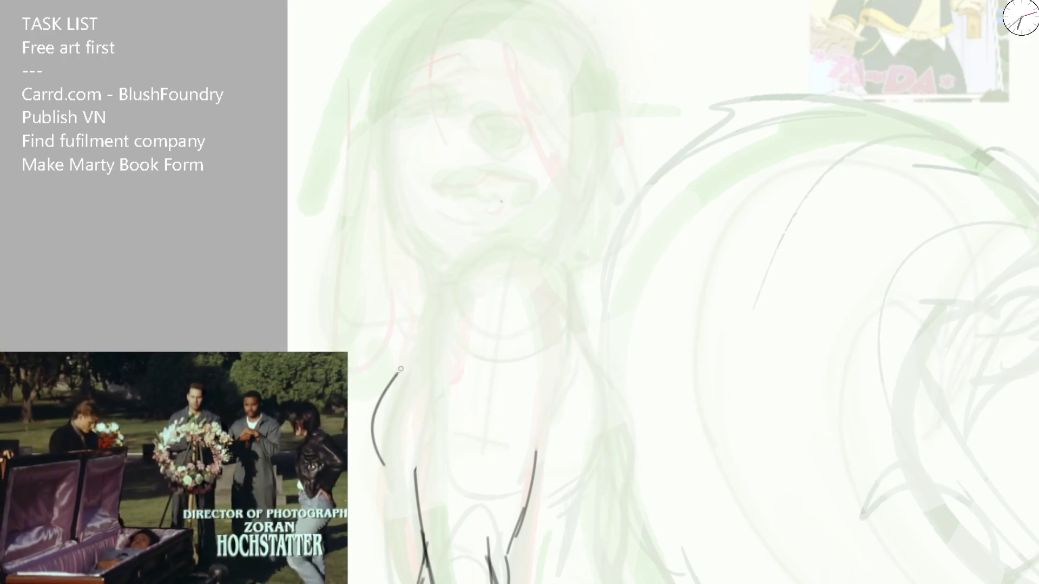
drag(405, 348, 479, 209)
key(ctrl+z)
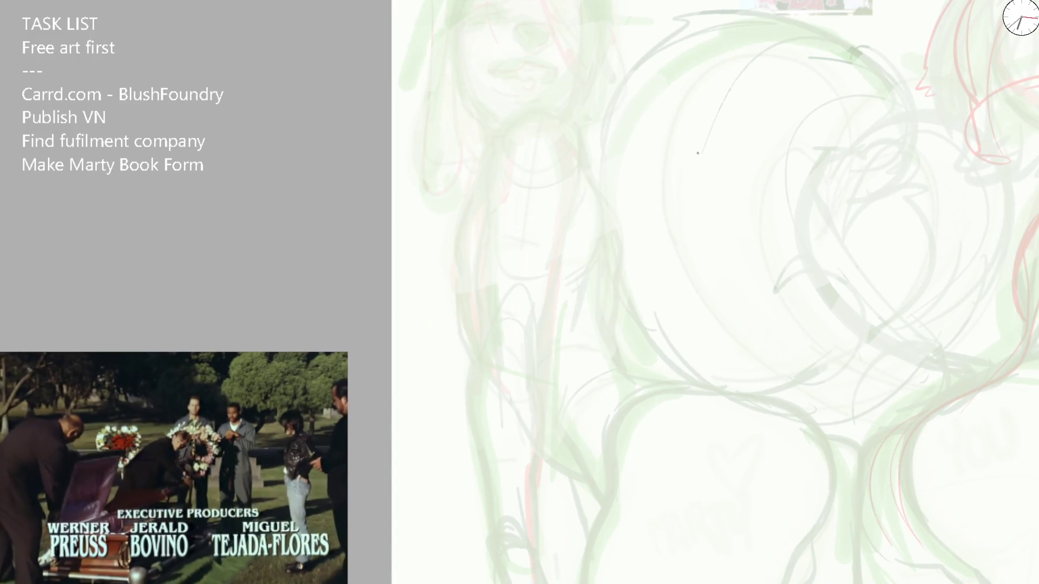
Step: Try and undo a cross line, short shoulder arcs and a neck curve
drag(482, 174, 593, 191)
key(ctrl+z)
drag(571, 93, 503, 181)
key(ctrl+z)
mouse_move(545, 105)
mouse_down()
mouse_move(491, 146)
mouse_move(513, 222)
mouse_up()
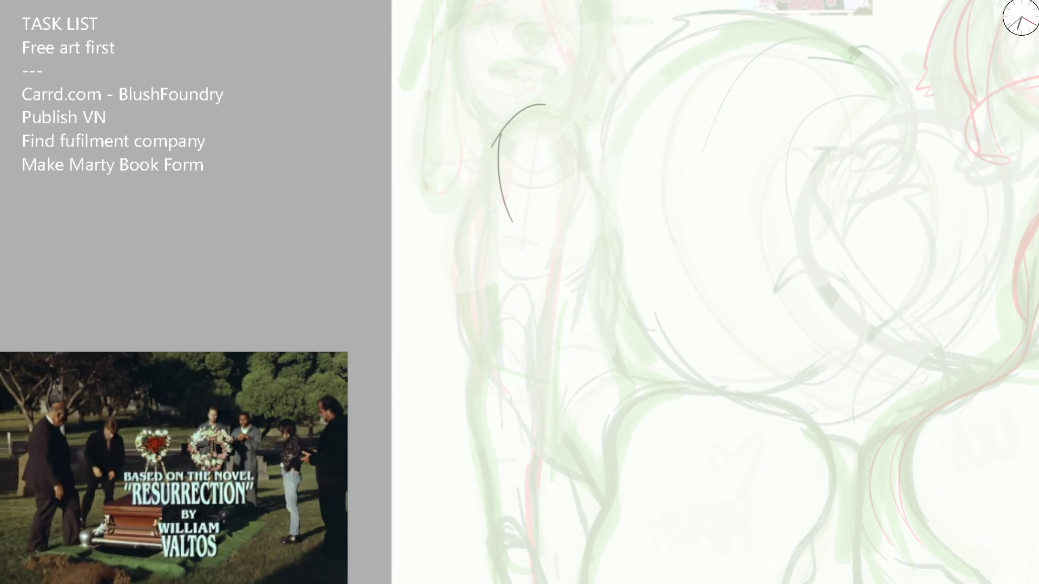
key(ctrl+z)
key(ctrl+z)
drag(522, 115, 500, 200)
drag(505, 151, 486, 189)
key(ctrl+z)
key(ctrl+z)
Step: Try vertical strokes up the body's side, undoing each attempt
drag(480, 331, 489, 184)
key(ctrl+z)
key(ctrl+z)
drag(471, 399, 478, 346)
key(ctrl+z)
mouse_move(475, 445)
mouse_down()
mouse_move(472, 351)
mouse_move(484, 324)
mouse_move(552, 379)
mouse_move(819, 352)
mouse_move(463, 252)
mouse_up()
key(ctrl+z)
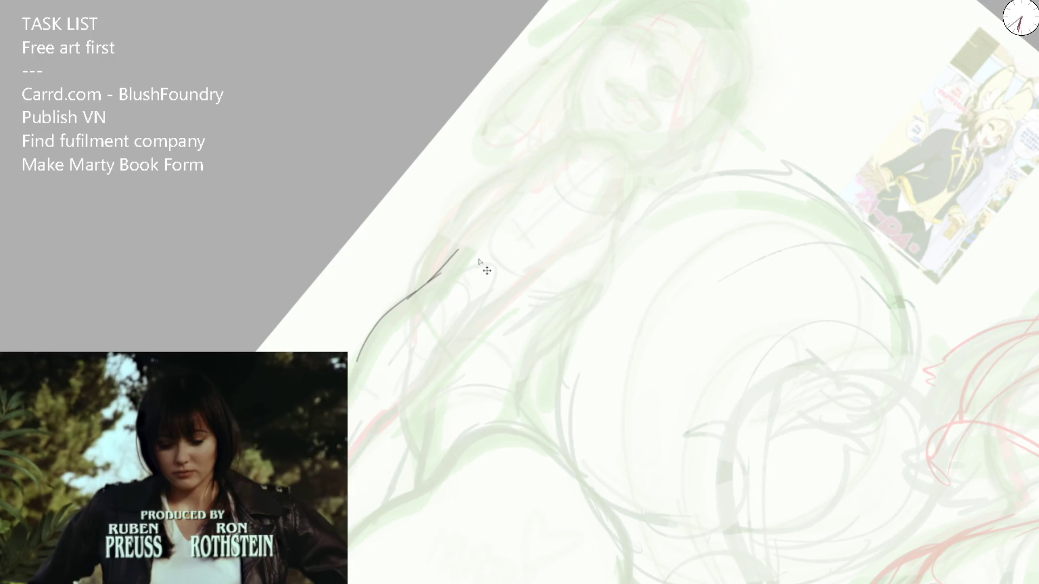
key(ctrl+z)
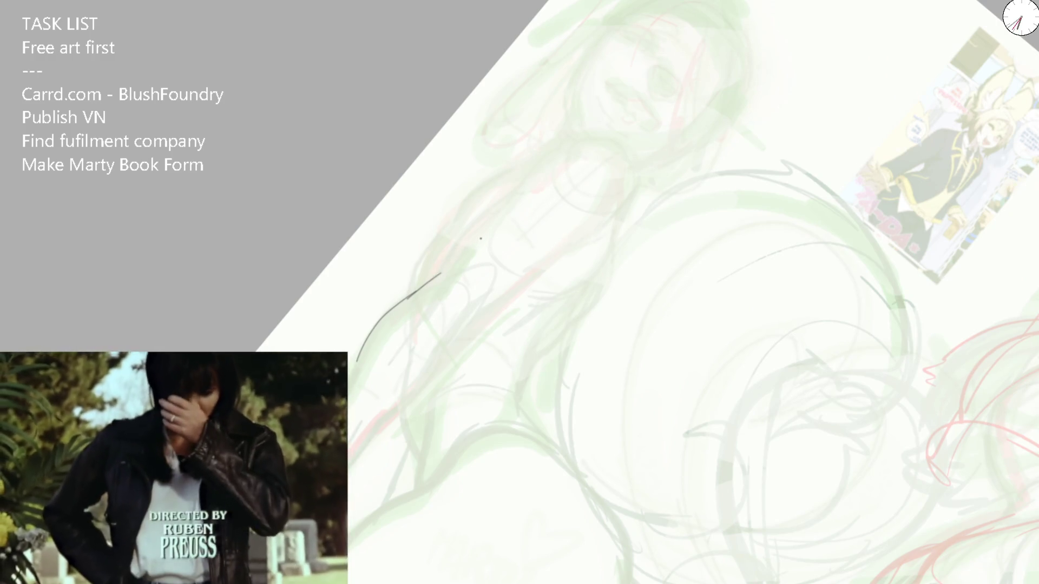
Step: Ink the curve up to the shoulder plus lower-body and torso diagonal lines, then test a head oval
drag(439, 275, 491, 204)
key(ctrl+z)
drag(439, 274, 532, 172)
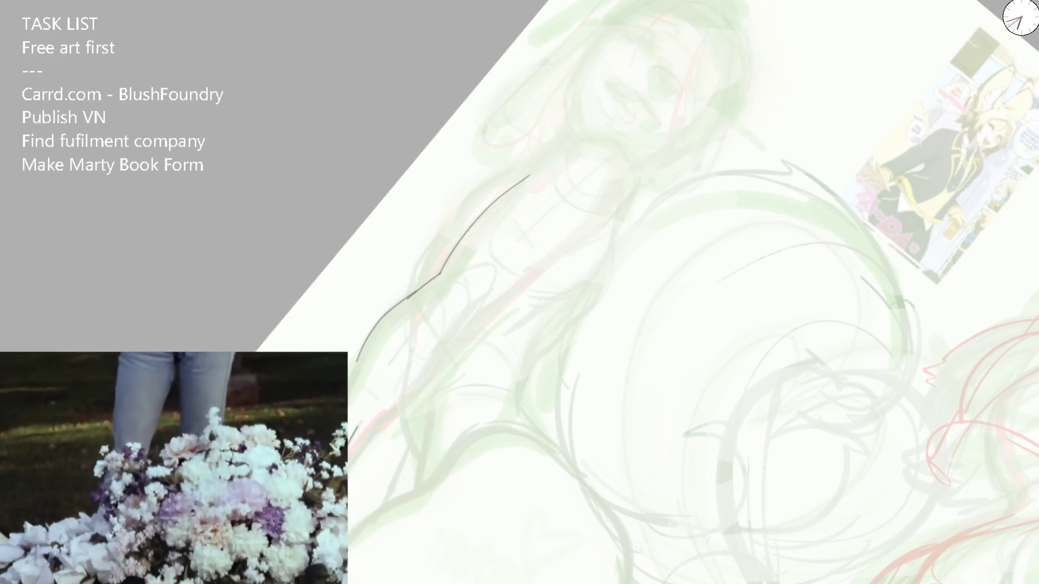
drag(389, 401, 460, 313)
mouse_move(446, 258)
mouse_down()
mouse_move(424, 305)
mouse_move(576, 228)
mouse_up()
mouse_move(409, 378)
mouse_down()
mouse_move(418, 282)
mouse_move(457, 222)
mouse_move(563, 151)
mouse_up()
key(ctrl+z)
mouse_move(465, 209)
mouse_down()
mouse_move(471, 188)
mouse_move(583, 150)
mouse_up()
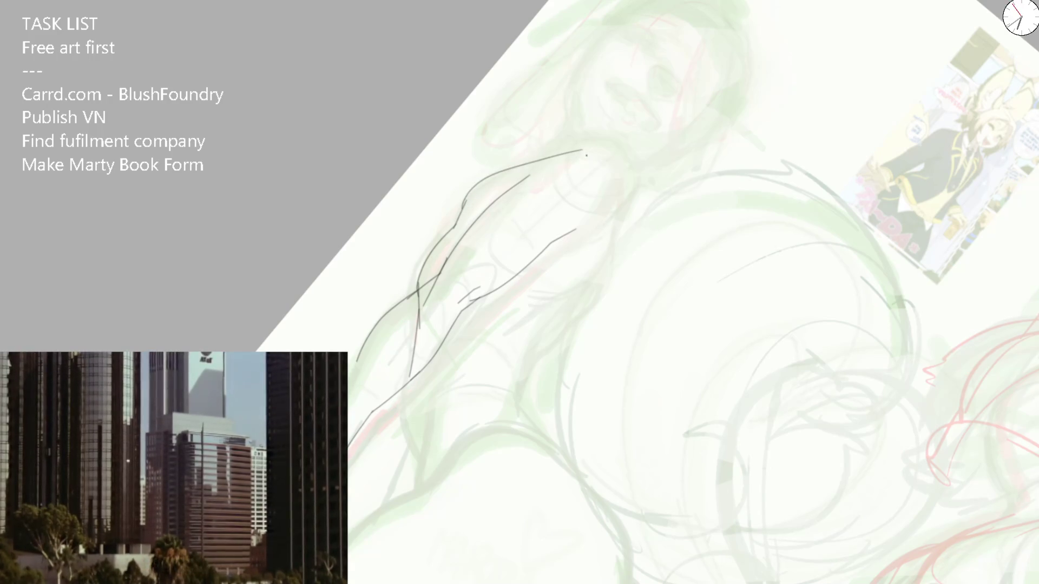
key(Delete)
mouse_move(528, 107)
mouse_down()
mouse_move(500, 135)
mouse_move(535, 200)
mouse_move(561, 131)
mouse_move(572, 200)
mouse_up()
key(ctrl+z)
key(ctrl+z)
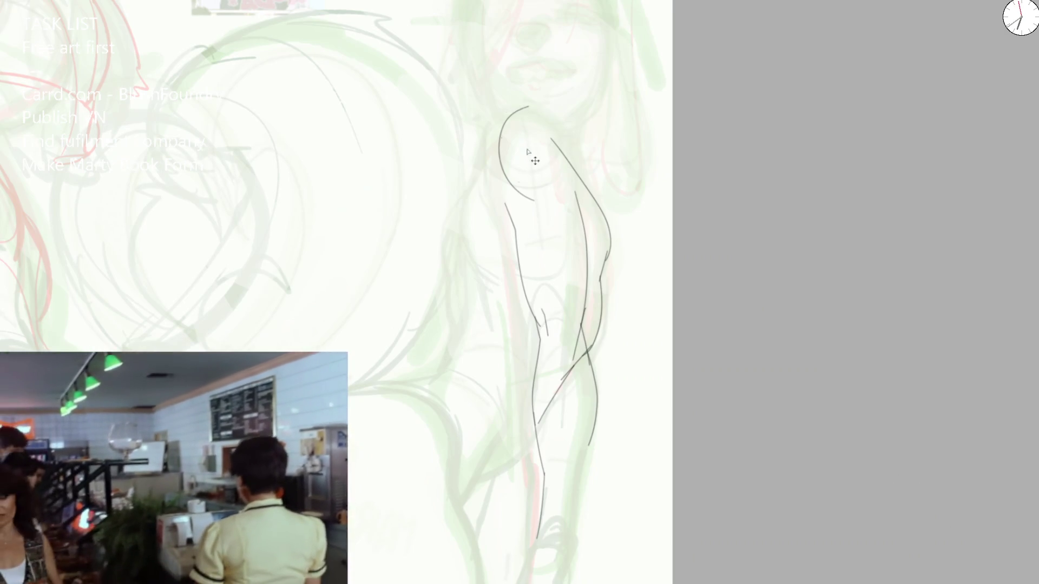
Step: Retry the head outline and neck stroke, then sketch a head ellipse and torso line
drag(527, 143, 541, 197)
key(ctrl+z)
drag(513, 108, 479, 204)
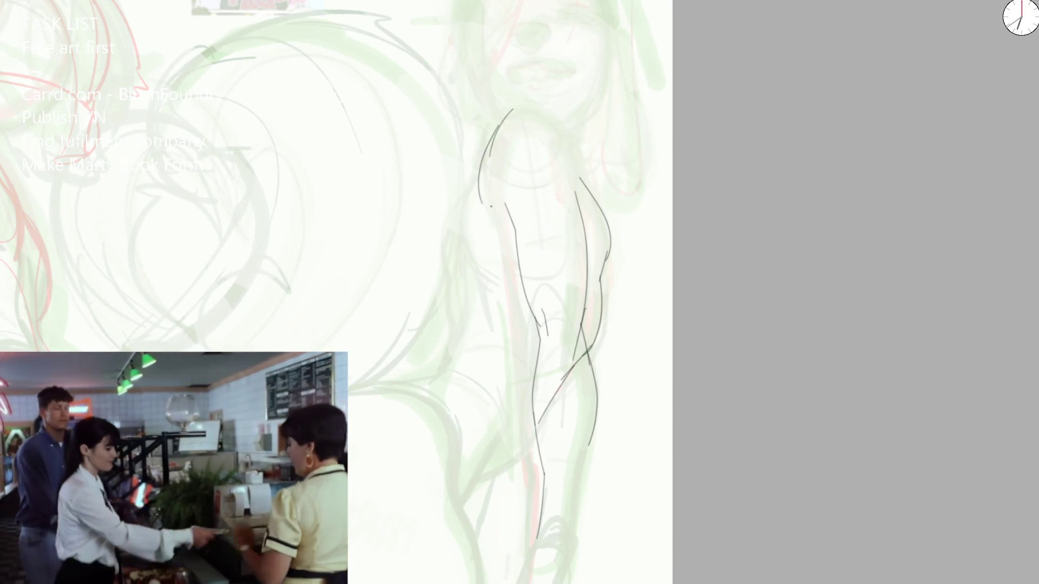
key(ctrl+z)
mouse_move(503, 112)
mouse_down()
mouse_move(459, 185)
mouse_move(455, 279)
mouse_up()
key(ctrl+z)
key(ctrl+z)
mouse_move(493, 132)
mouse_down()
mouse_move(469, 191)
mouse_move(488, 302)
mouse_up()
mouse_move(490, 146)
mouse_down()
mouse_move(544, 108)
mouse_move(533, 146)
mouse_move(516, 111)
mouse_move(538, 230)
mouse_up()
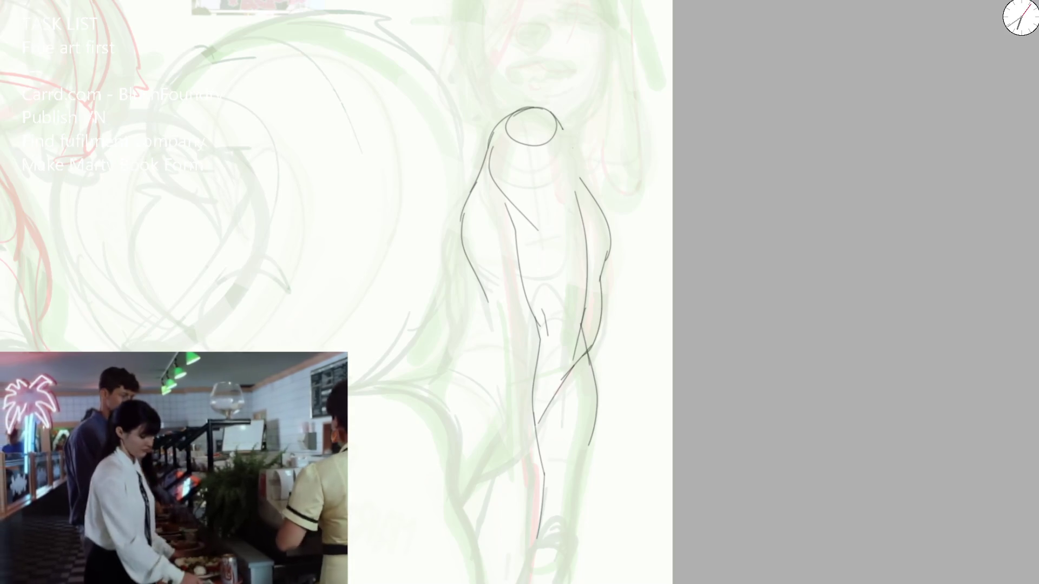
drag(563, 130, 574, 219)
Step: Replace the head ellipse with a dome arc, add neck and shoulder, then erase the dark figure lines
mouse_move(503, 91)
mouse_down()
mouse_move(506, 148)
mouse_move(563, 135)
mouse_up()
mouse_move(494, 129)
mouse_down()
mouse_move(556, 122)
mouse_move(552, 232)
mouse_move(568, 162)
mouse_up()
mouse_move(483, 191)
mouse_down()
mouse_move(525, 248)
mouse_move(524, 266)
mouse_move(495, 132)
mouse_move(555, 116)
mouse_move(484, 157)
mouse_up()
key(ctrl+z)
key(ctrl+z)
key(ctrl+z)
drag(505, 120, 479, 173)
drag(501, 130, 550, 125)
key(m)
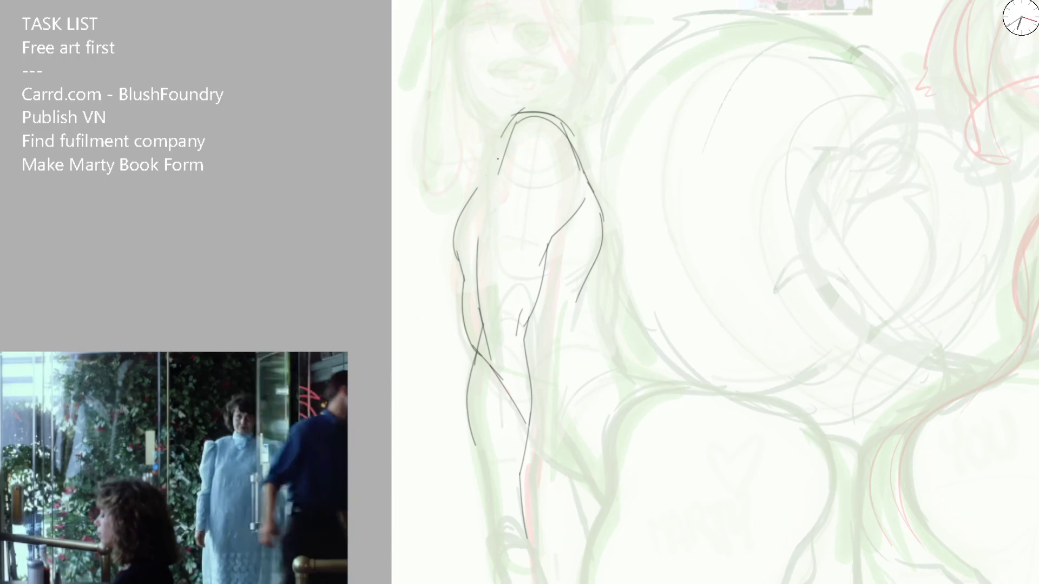
key(e)
mouse_move(512, 204)
mouse_down()
mouse_move(482, 302)
mouse_move(544, 415)
mouse_up()
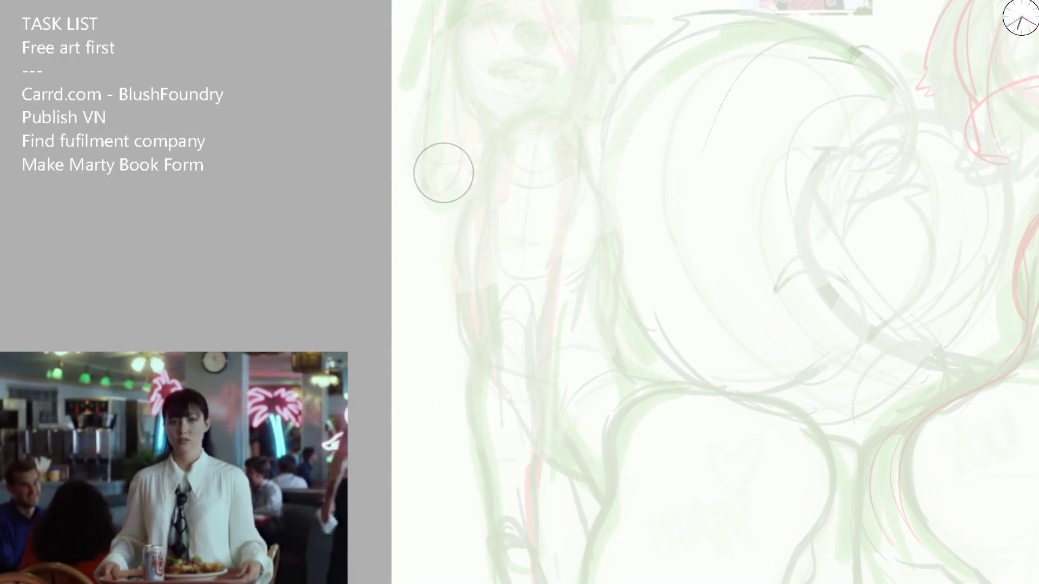
Step: Rotate the canvas and ink the figure's left side outline up toward the shoulder
drag(716, 76, 423, 287)
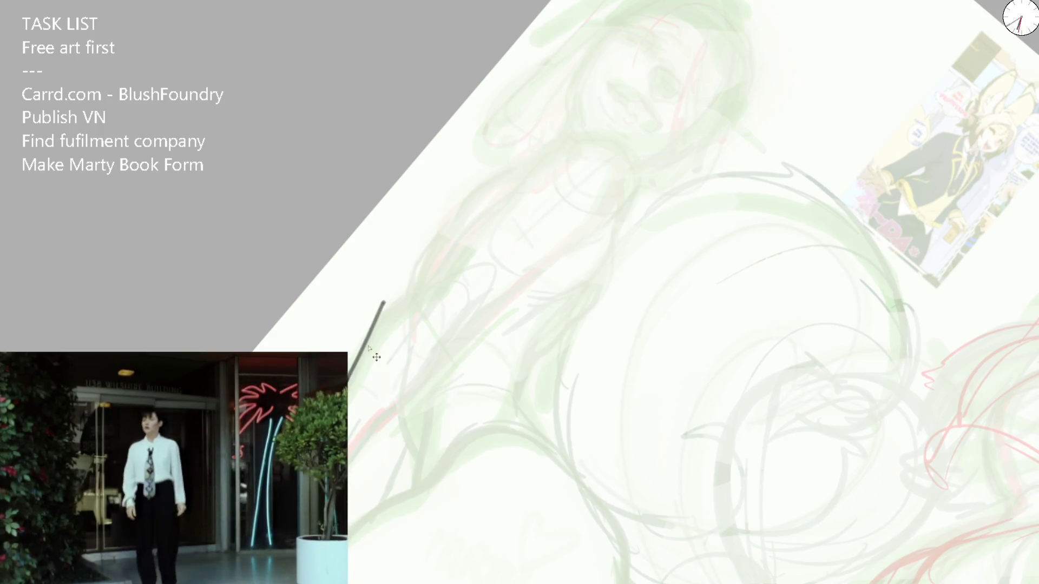
drag(349, 384, 412, 298)
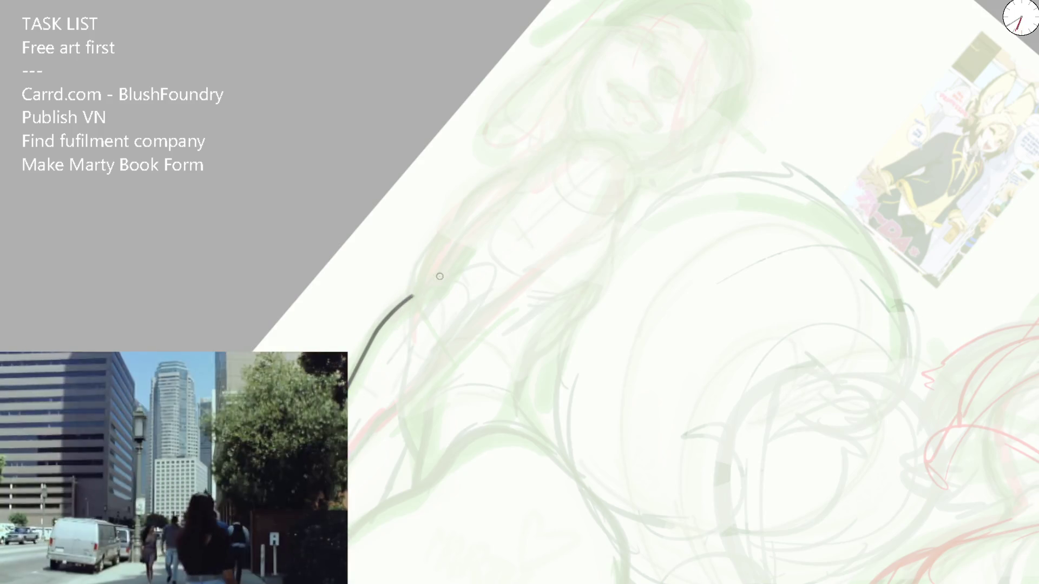
drag(390, 407, 435, 358)
key(ctrl+z)
mouse_move(390, 405)
mouse_down()
mouse_move(441, 356)
mouse_move(479, 294)
mouse_up()
drag(414, 299, 534, 154)
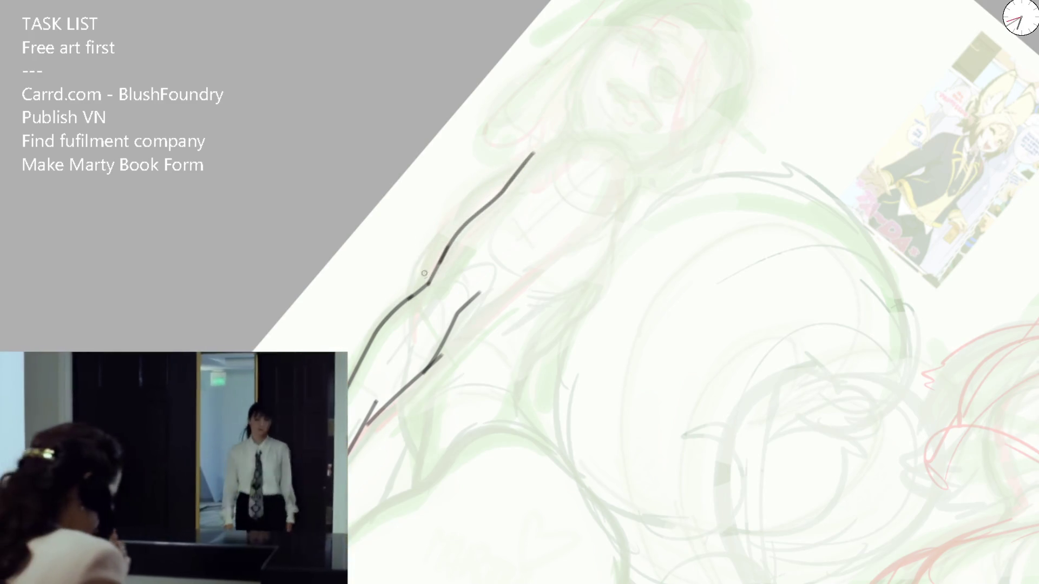
mouse_move(412, 298)
mouse_down()
mouse_move(420, 253)
mouse_move(465, 200)
mouse_up()
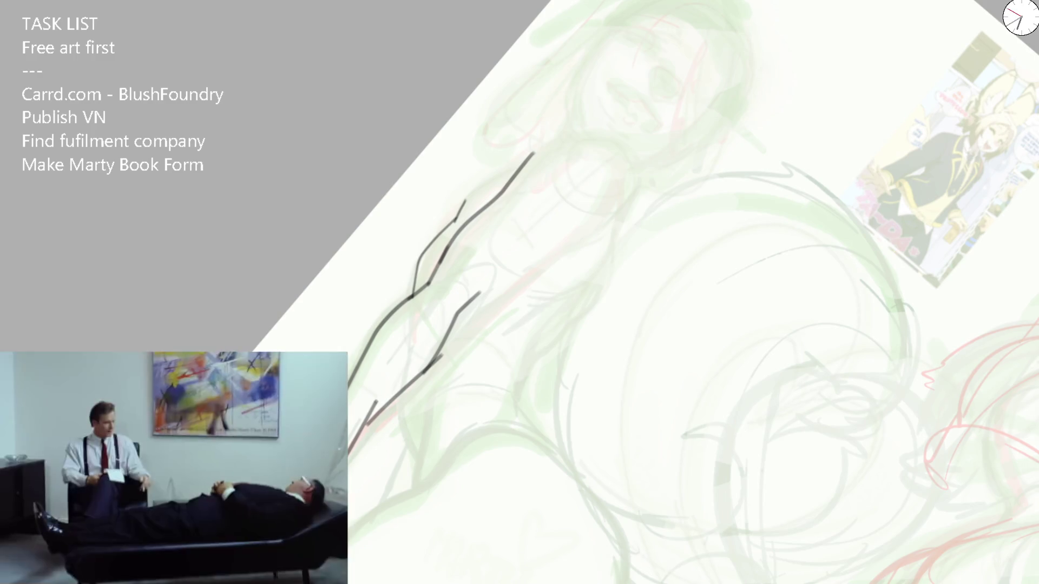
drag(460, 213, 525, 162)
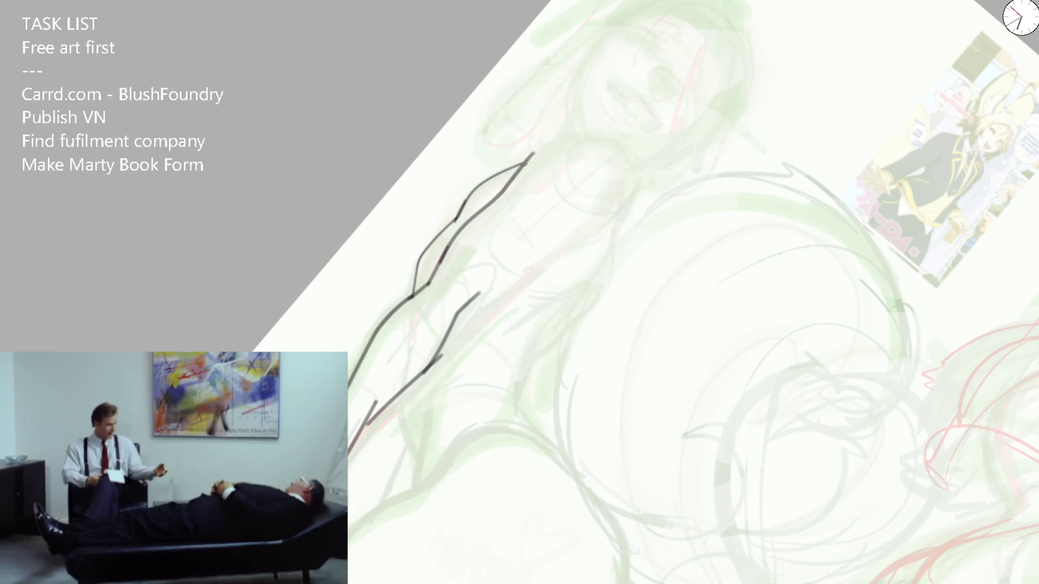
Step: Ink the long arm line, then with the canvas upright add the left outline, head arc and guide line
drag(450, 342, 599, 218)
key(ctrl+z)
drag(449, 342, 593, 229)
drag(540, 154, 616, 176)
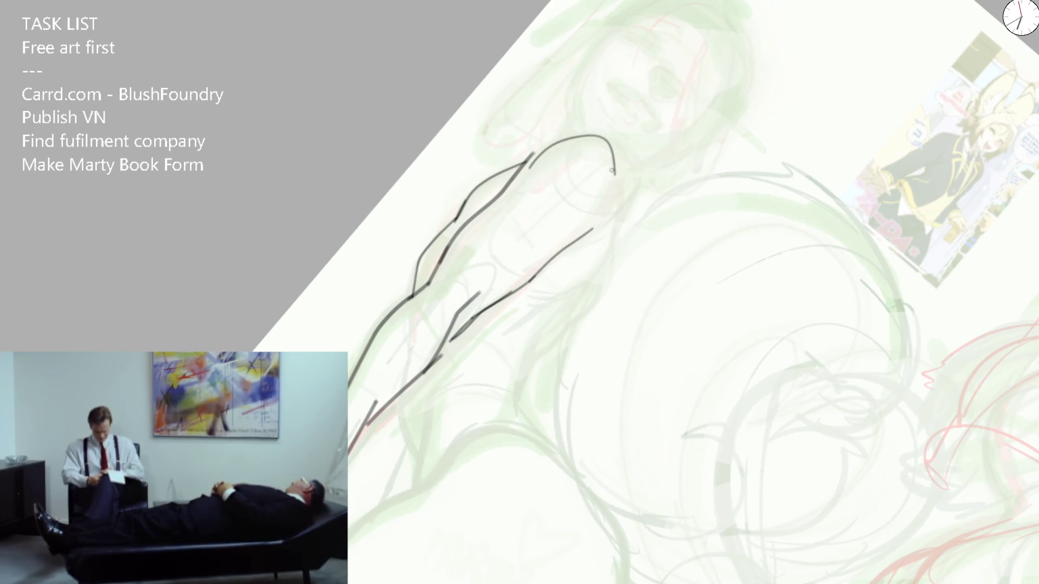
key(End)
mouse_move(508, 109)
mouse_down()
mouse_move(454, 211)
mouse_move(486, 309)
mouse_up()
mouse_move(491, 137)
mouse_down()
mouse_move(533, 110)
mouse_move(563, 128)
mouse_up()
mouse_move(530, 110)
mouse_down()
mouse_move(545, 168)
mouse_move(541, 142)
mouse_up()
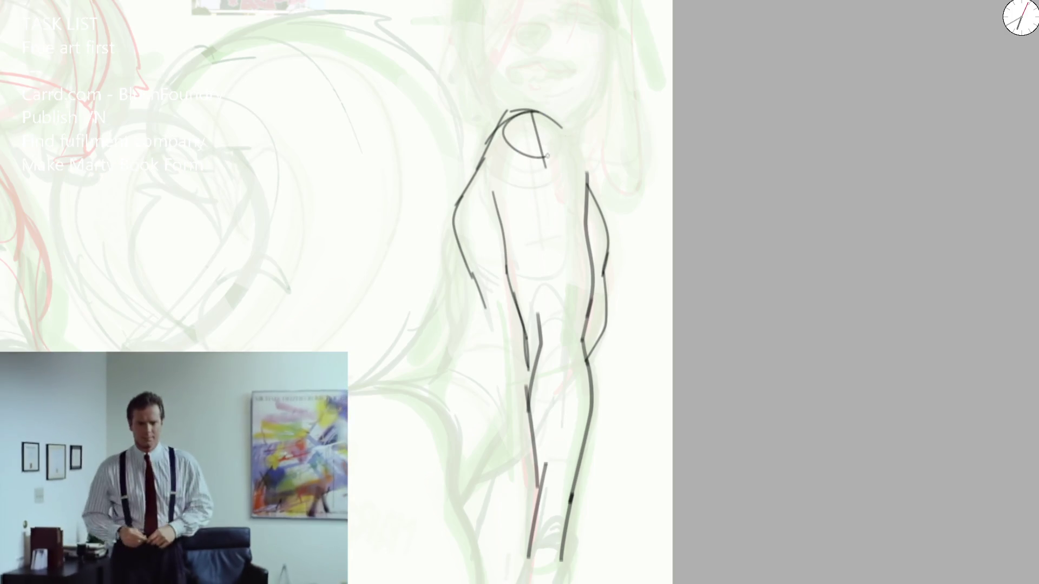
scroll(595, 217, down, 2)
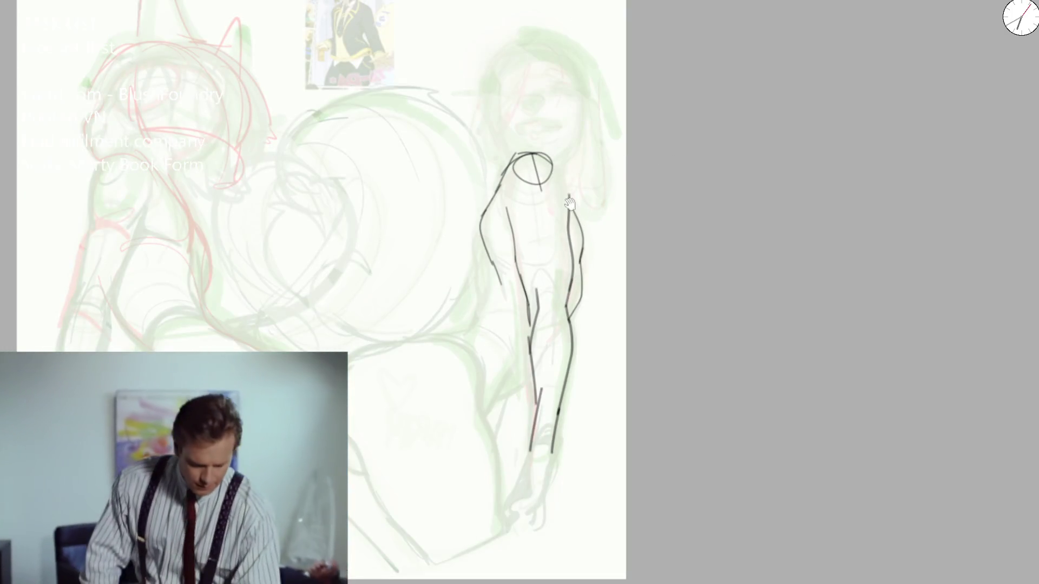
Step: Erase the head and upper torso lines and ink a dark back and hip line
scroll(563, 200, up, 2)
mouse_move(551, 191)
mouse_down()
mouse_move(541, 128)
mouse_move(550, 111)
mouse_move(549, 130)
mouse_up()
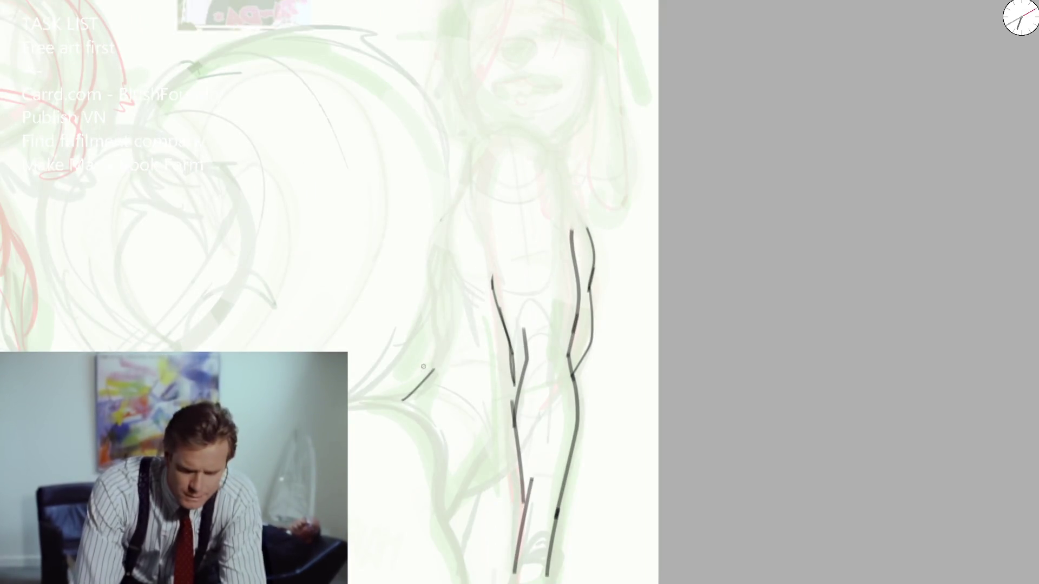
mouse_move(276, 441)
mouse_down()
mouse_move(299, 346)
mouse_move(292, 332)
mouse_move(336, 322)
mouse_up()
mouse_move(261, 351)
mouse_down()
mouse_move(417, 309)
mouse_move(461, 363)
mouse_up()
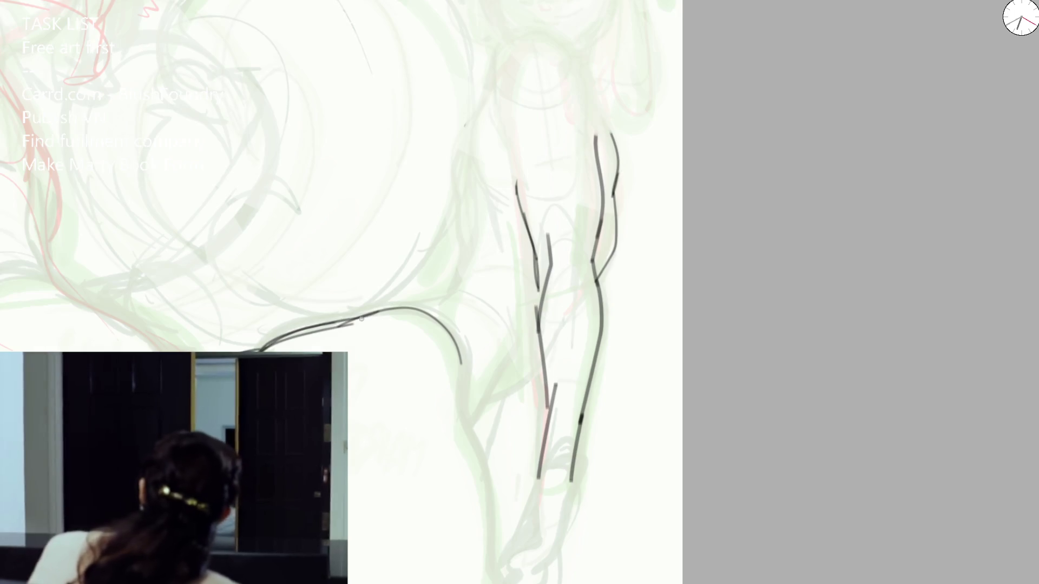
mouse_move(240, 353)
mouse_down()
mouse_move(416, 312)
mouse_move(449, 286)
mouse_move(496, 80)
mouse_move(580, 108)
mouse_move(529, 232)
mouse_move(609, 290)
mouse_up()
Step: Erase the right vertical strokes, ink the buttock curve and thigh line, then mirror the canvas
key(e)
key(b)
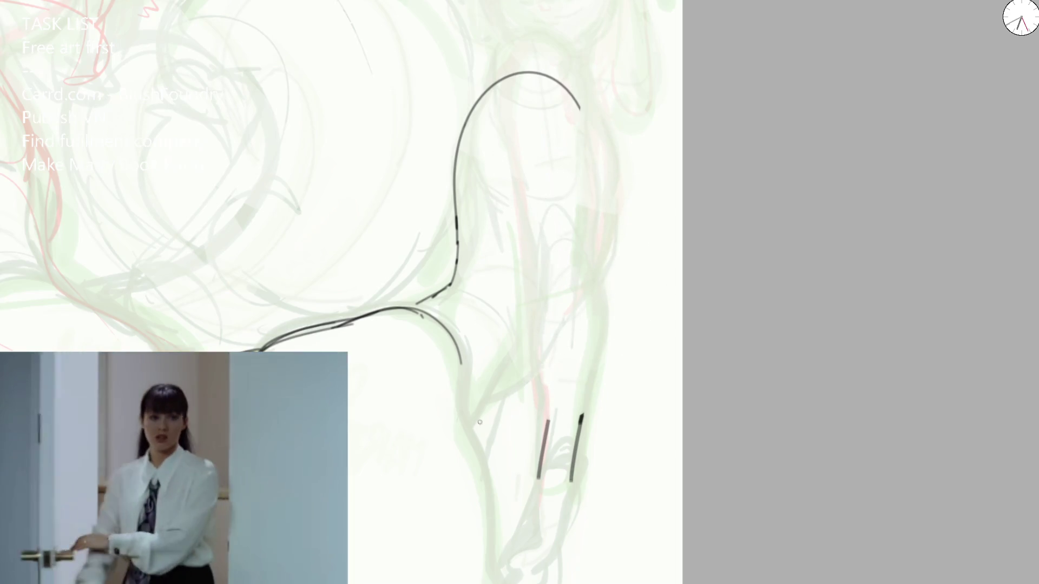
drag(472, 422, 503, 380)
drag(468, 299, 506, 378)
mouse_move(416, 302)
mouse_down()
mouse_move(471, 288)
mouse_move(507, 326)
mouse_up()
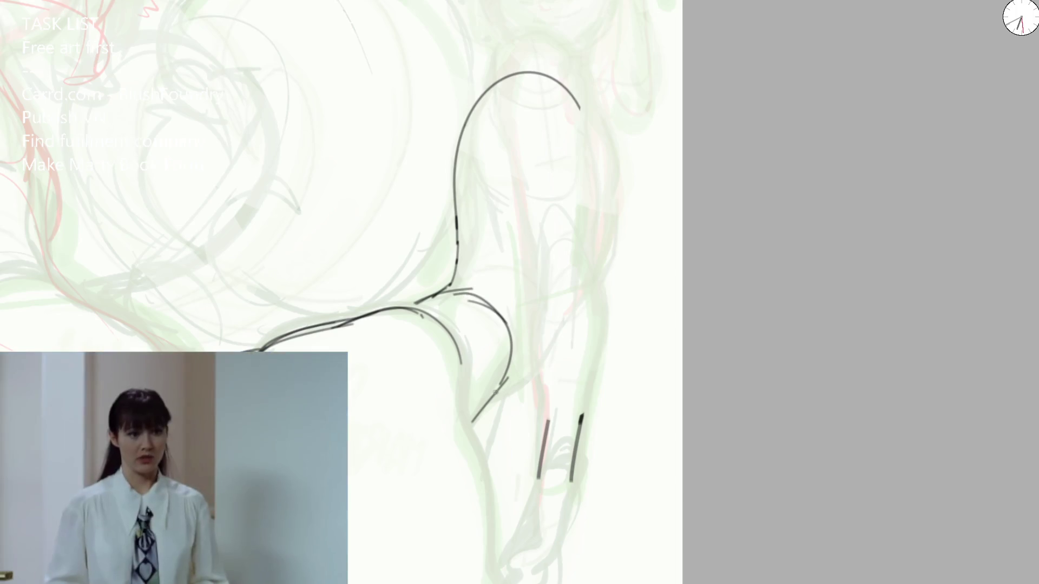
mouse_move(496, 391)
mouse_down()
mouse_move(607, 252)
mouse_move(613, 215)
mouse_up()
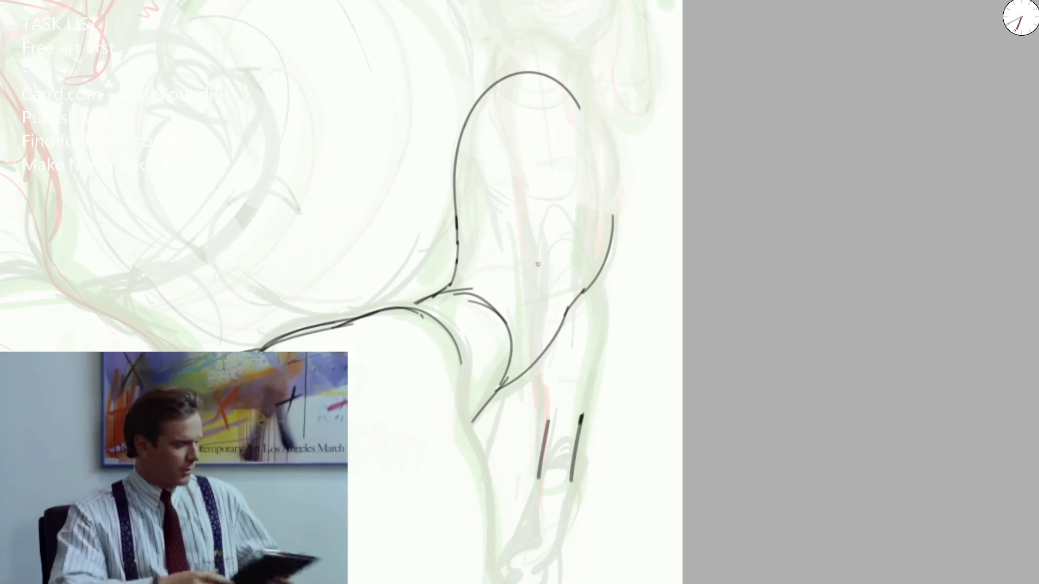
key(m)
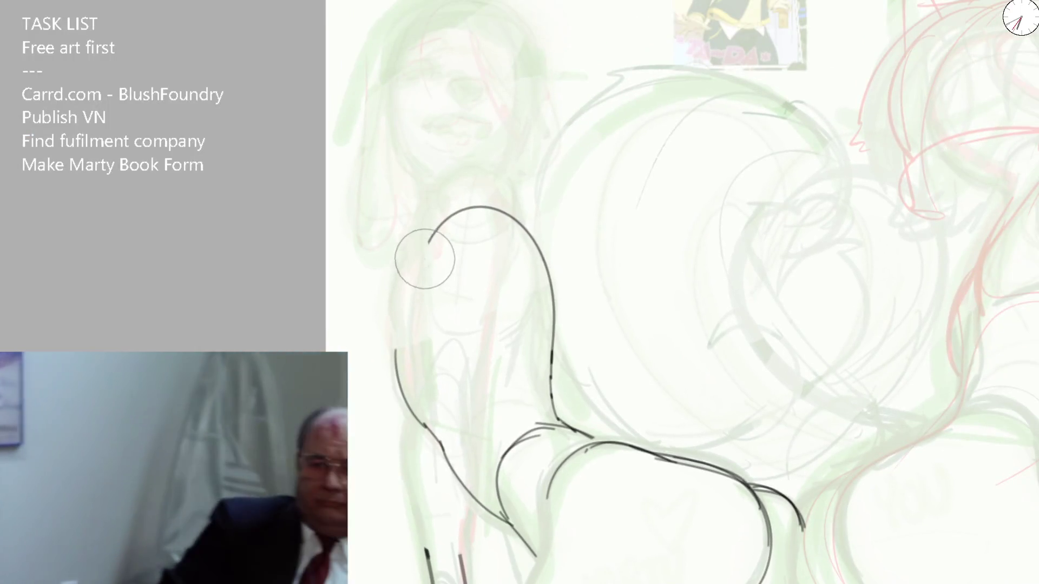
Step: Ink the raised arm's left curve after several retries, then add its arching top and a line down it
drag(396, 342, 434, 219)
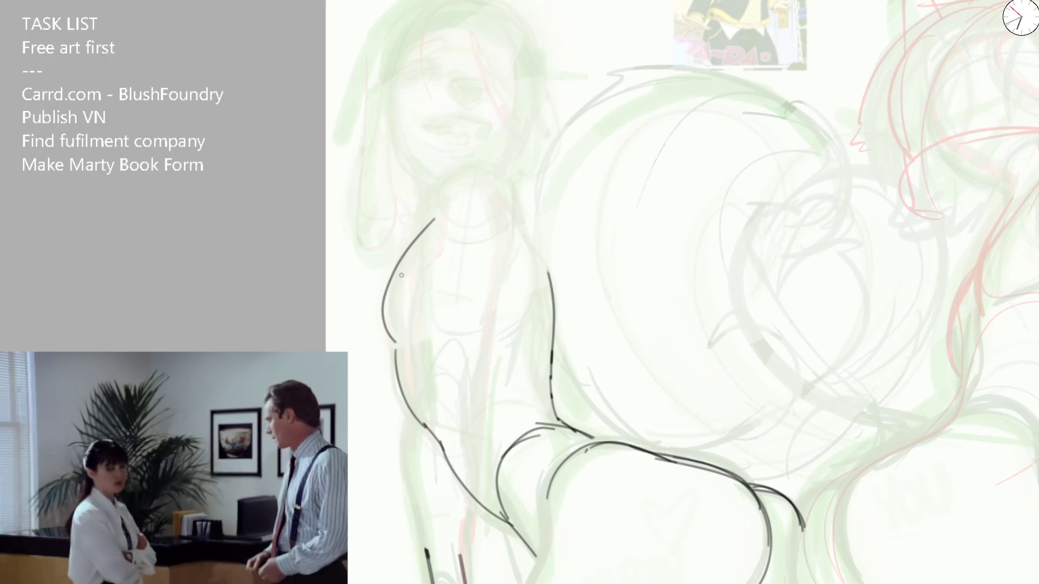
drag(398, 313, 441, 213)
mouse_move(399, 351)
mouse_down()
mouse_move(390, 286)
mouse_move(433, 230)
mouse_up()
key(ctrl+z)
mouse_move(394, 336)
mouse_down()
mouse_move(403, 254)
mouse_move(428, 218)
mouse_up()
key(ctrl+z)
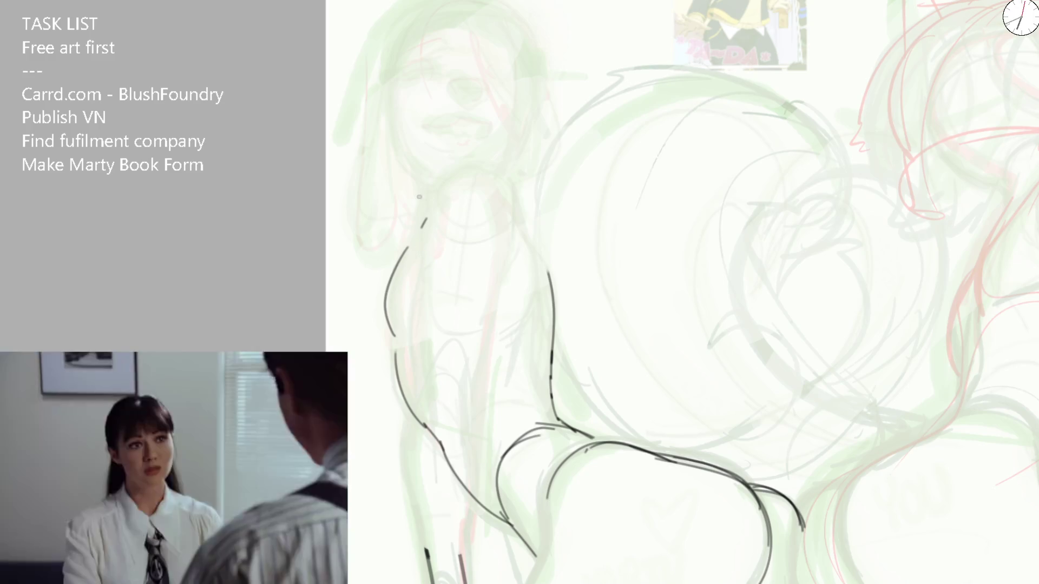
mouse_move(418, 241)
mouse_down()
mouse_move(444, 187)
mouse_move(494, 175)
mouse_move(513, 248)
mouse_up()
drag(431, 231, 424, 381)
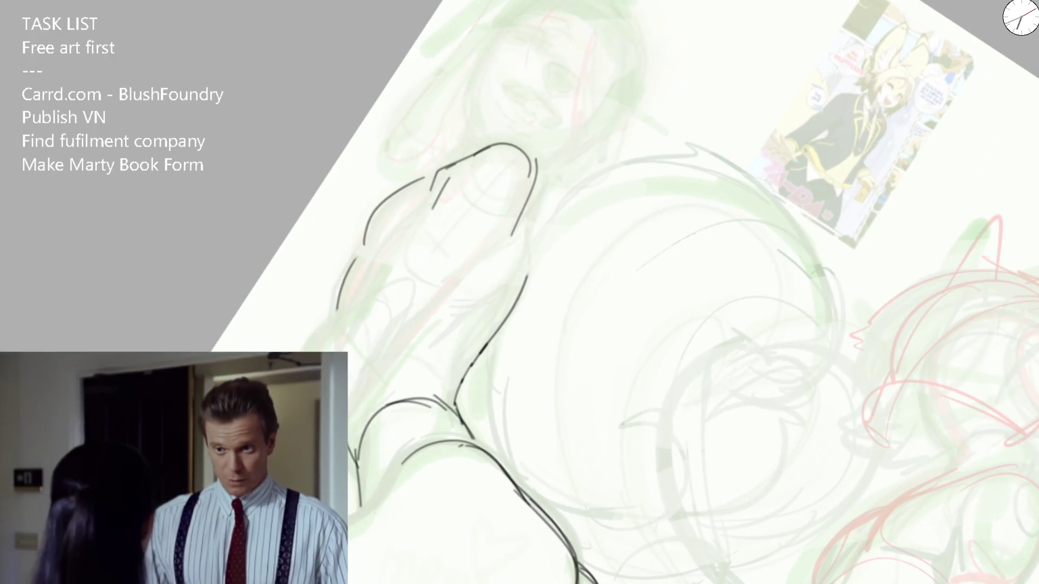
Step: Ink a second inner contour along the raised arm and extend the figure's left contour
mouse_move(304, 350)
mouse_down()
mouse_move(362, 306)
mouse_move(378, 254)
mouse_move(442, 175)
mouse_up()
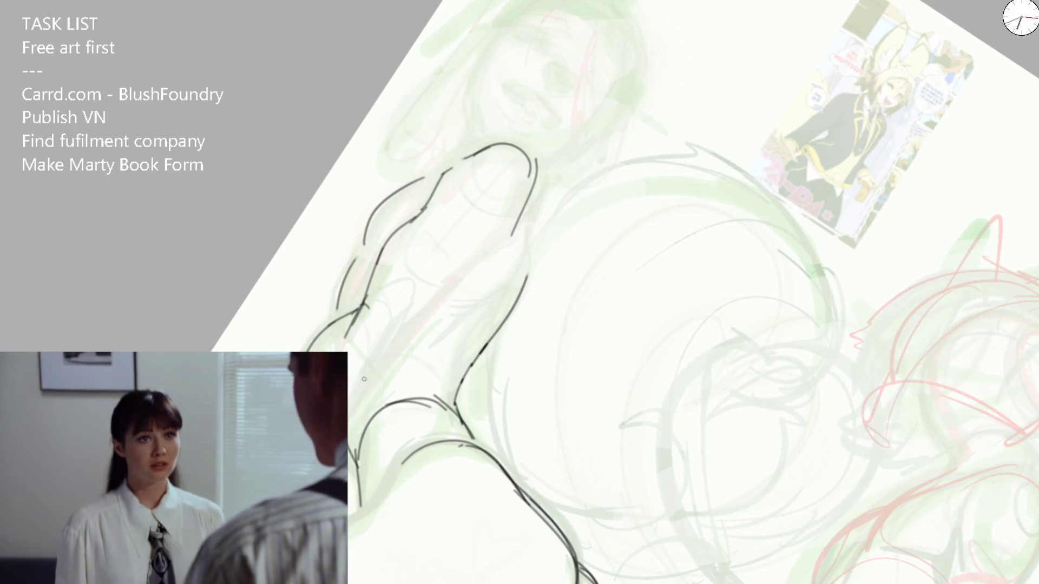
drag(354, 381, 387, 327)
mouse_move(351, 411)
mouse_down()
mouse_move(383, 328)
mouse_move(373, 326)
mouse_up()
drag(375, 364, 513, 220)
key(ctrl+z)
drag(401, 333, 512, 233)
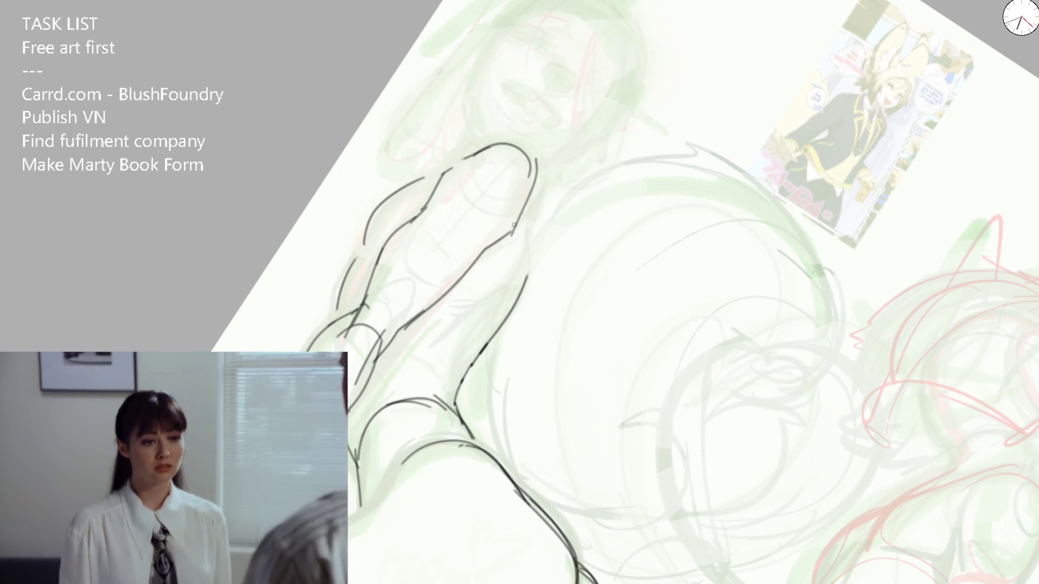
drag(429, 173, 369, 215)
mouse_move(368, 246)
mouse_down()
mouse_move(457, 170)
mouse_move(363, 239)
mouse_move(427, 174)
mouse_up()
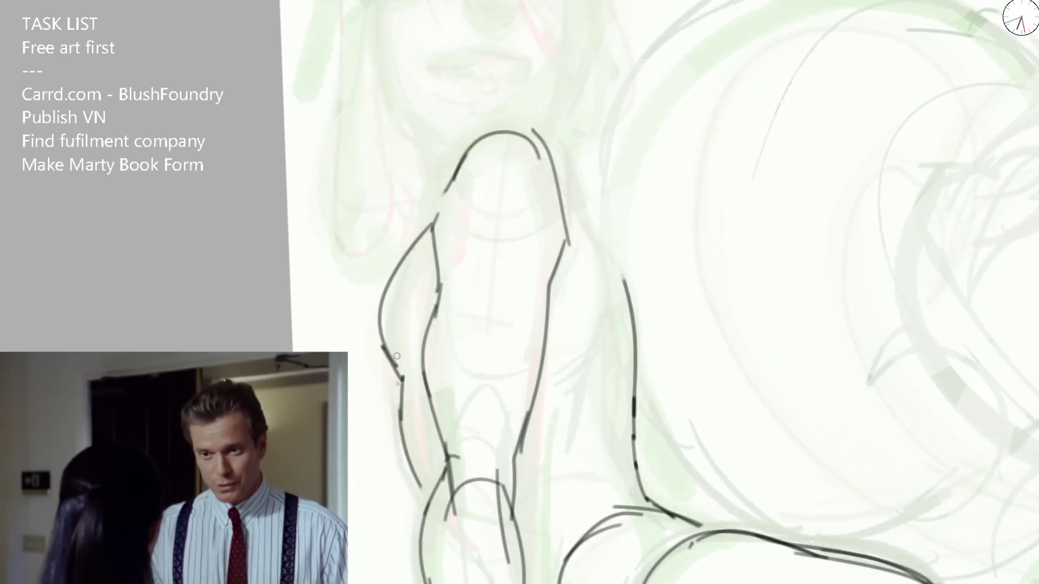
mouse_move(381, 352)
mouse_down()
mouse_move(420, 237)
mouse_move(457, 183)
mouse_move(375, 311)
mouse_move(422, 243)
mouse_move(526, 185)
mouse_up()
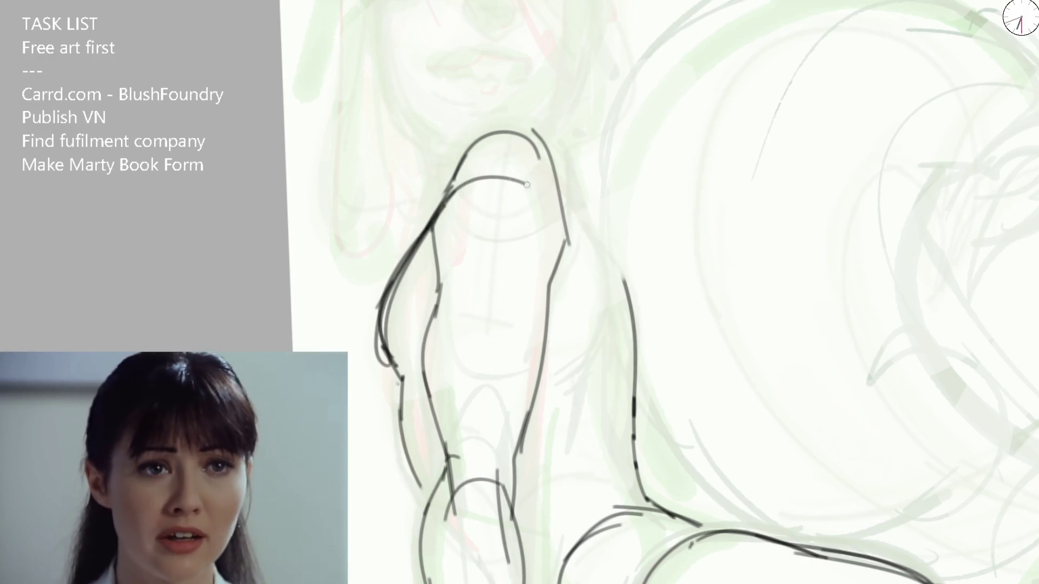
Step: Erase the old upper-arm and shoulder strokes and mirror the canvas view
key(e)
mouse_move(514, 111)
mouse_down()
mouse_move(487, 179)
mouse_move(546, 141)
mouse_move(567, 222)
mouse_up()
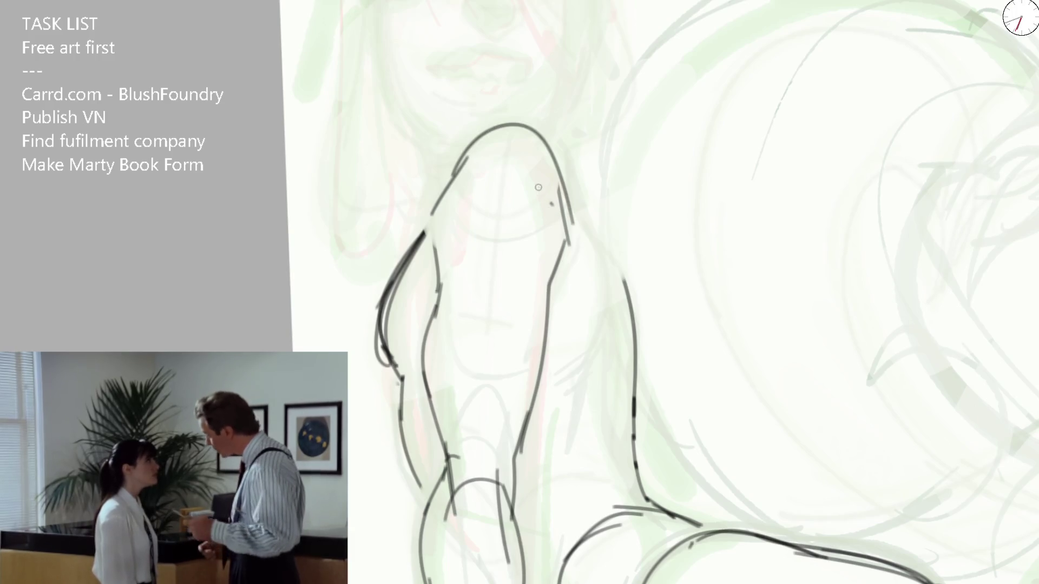
key(m)
Step: Trace the raised arm's left contour in dark ink, redoing misplaced strokes with undo
mouse_move(504, 169)
mouse_down()
mouse_move(452, 292)
mouse_move(477, 386)
mouse_up()
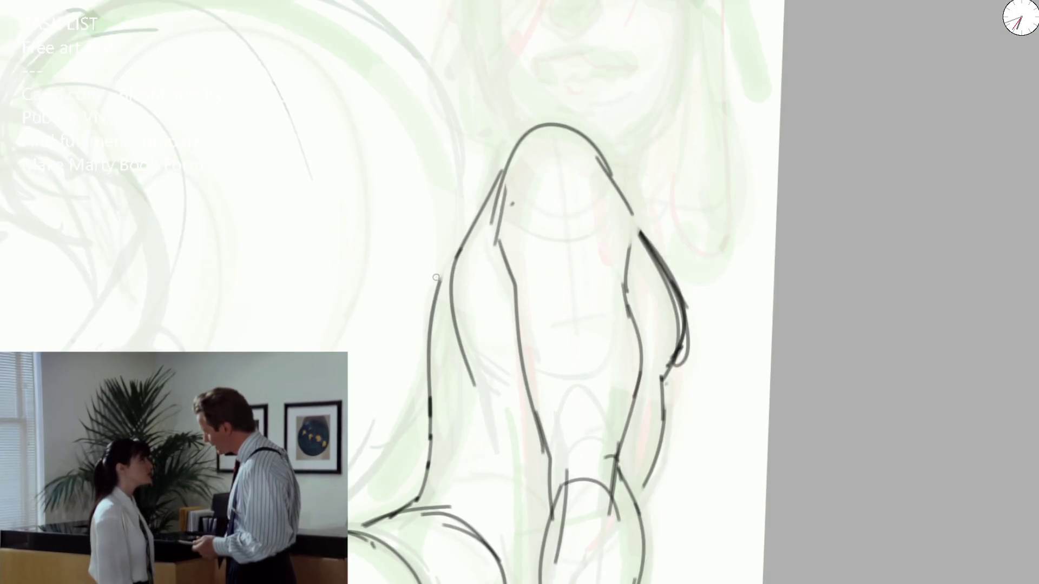
drag(429, 419, 438, 314)
drag(463, 238, 469, 361)
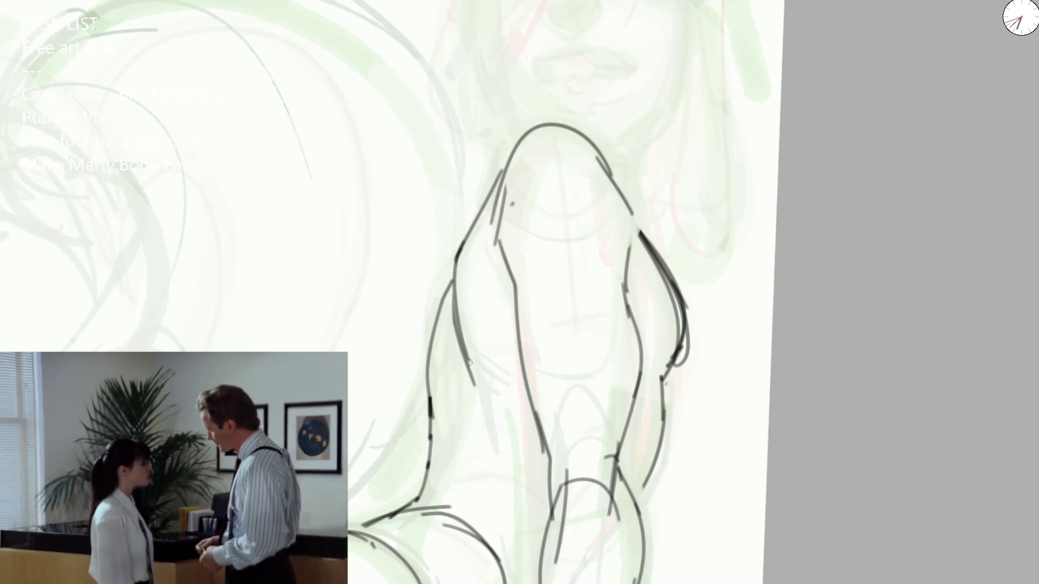
key(ctrl+z)
mouse_move(460, 252)
mouse_down()
mouse_move(457, 325)
mouse_move(476, 422)
mouse_up()
key(ctrl+z)
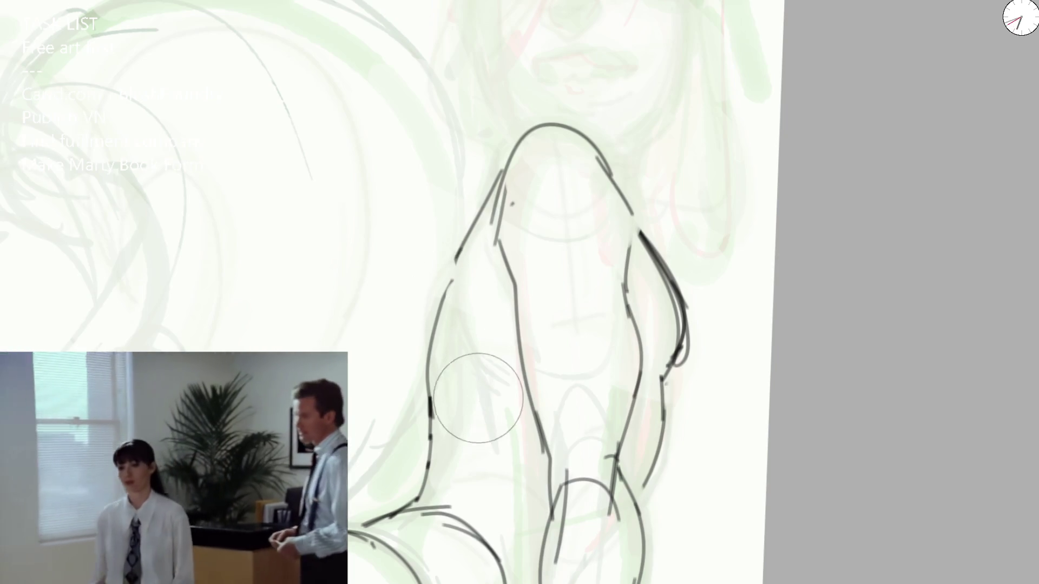
drag(465, 252, 480, 422)
drag(452, 333, 477, 409)
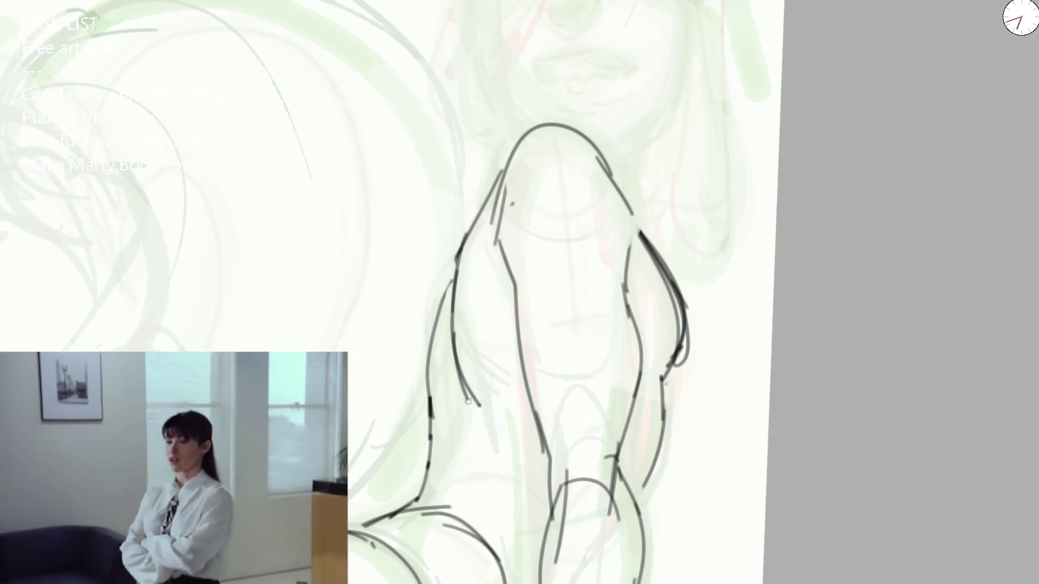
Step: Pan down the figure and add shorter dark lines down its left side
drag(422, 342, 406, 248)
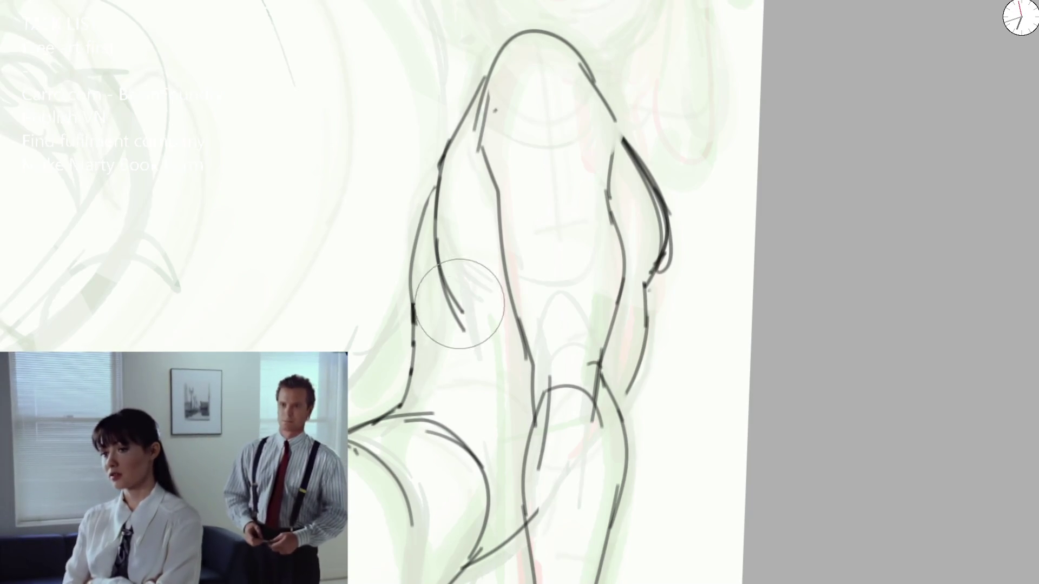
drag(433, 195, 447, 304)
drag(427, 244, 431, 324)
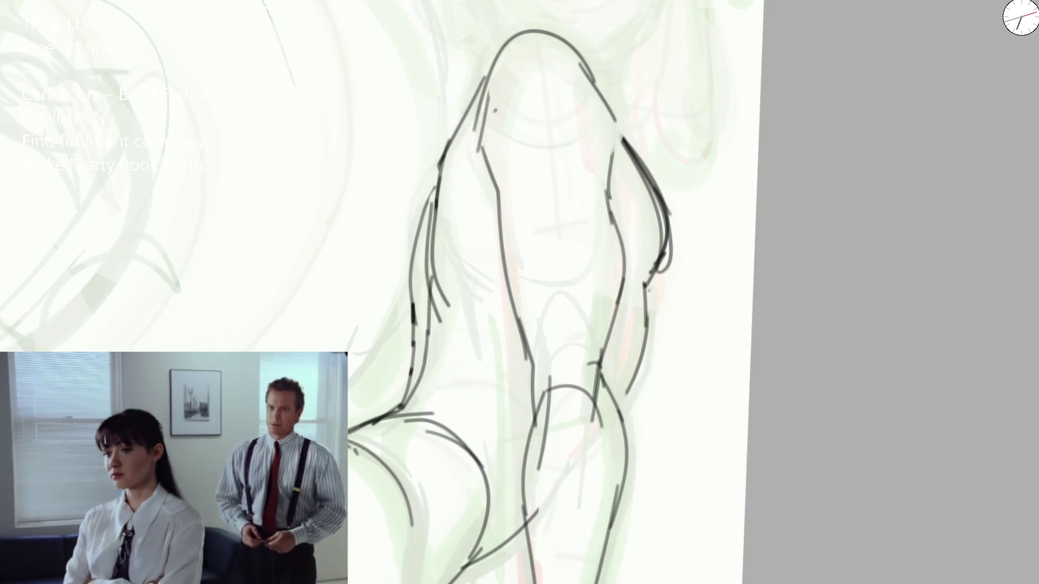
Step: Ink dark contour lines down the figure's left edge to its lower-left end
scroll(292, 261, down, 5)
scroll(490, 229, up, 5)
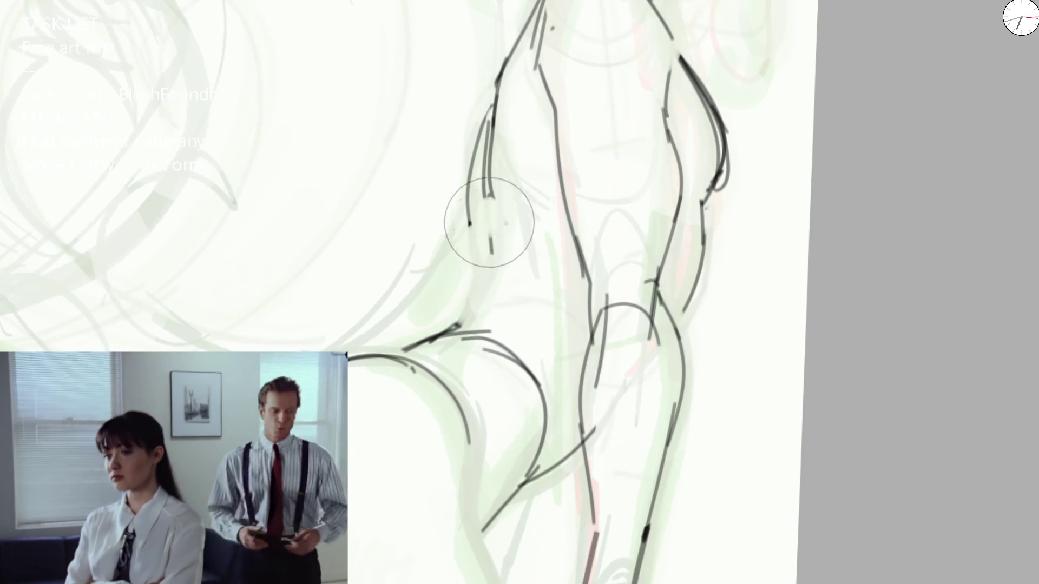
mouse_move(506, 194)
mouse_down()
mouse_move(490, 236)
mouse_move(493, 286)
mouse_up()
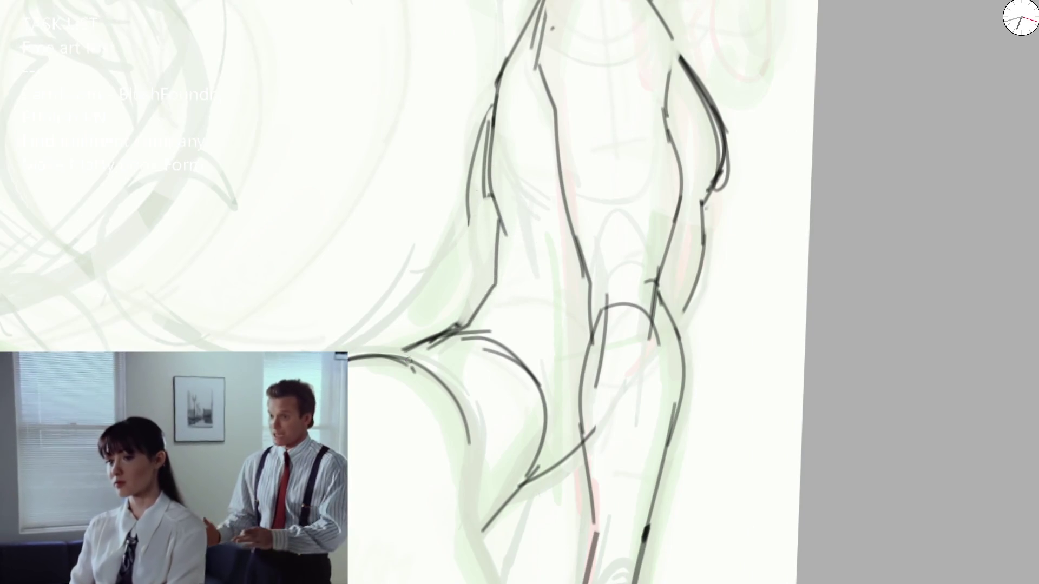
mouse_move(466, 216)
mouse_down()
mouse_move(484, 279)
mouse_move(481, 259)
mouse_up()
drag(485, 190, 494, 238)
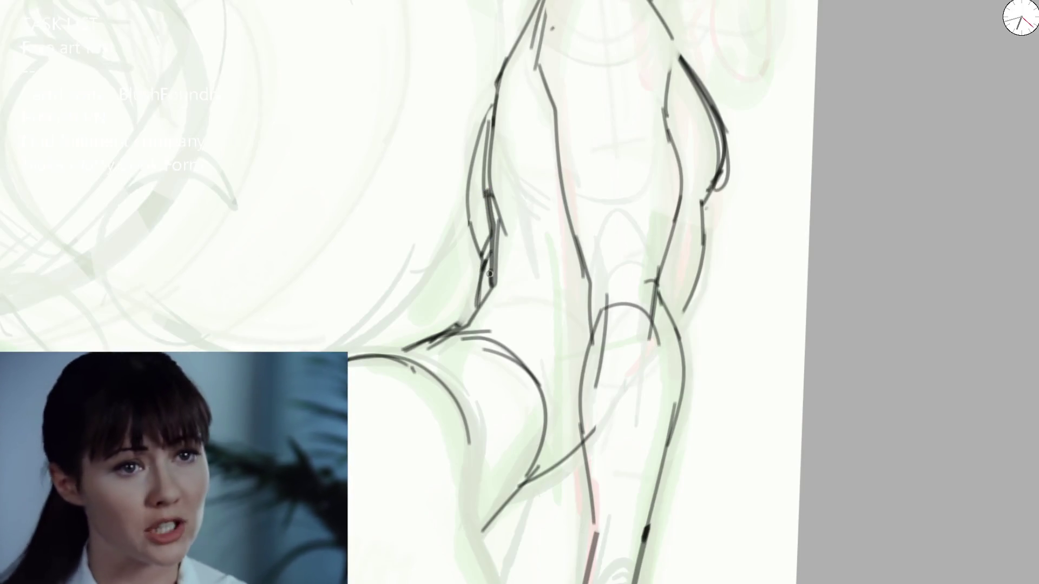
mouse_move(489, 284)
mouse_down()
mouse_move(464, 325)
mouse_move(402, 350)
mouse_move(460, 333)
mouse_move(514, 378)
mouse_move(483, 366)
mouse_move(494, 371)
mouse_move(465, 411)
mouse_up()
Step: Erase stray strokes at the lower-left contour and redraw it with dark strokes
key(e)
key(e)
drag(402, 360, 479, 427)
mouse_move(448, 343)
mouse_down()
mouse_move(506, 322)
mouse_move(536, 378)
mouse_up()
scroll(536, 379, down, 5)
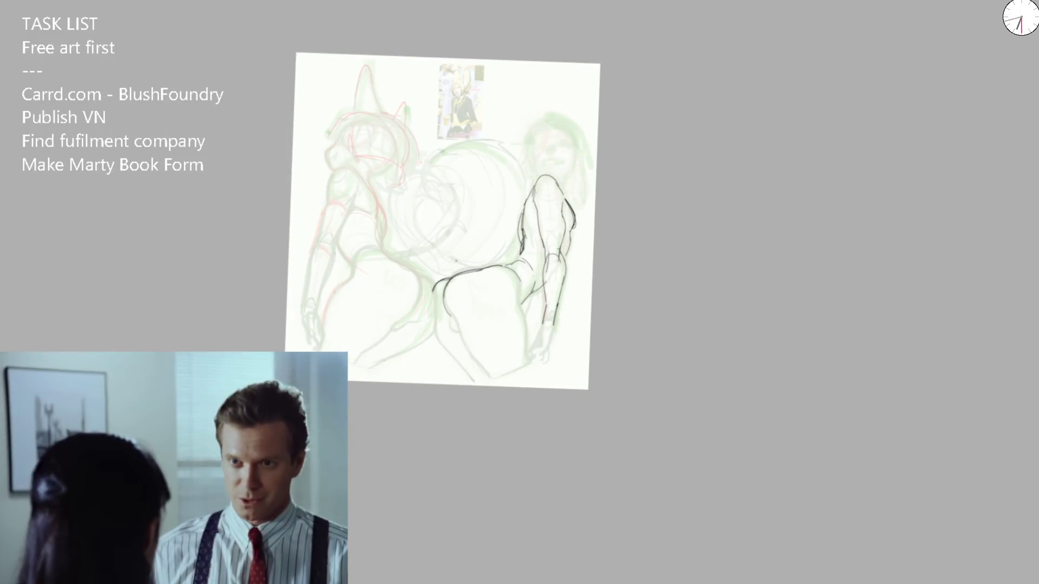
Step: Ink the hip curve and the long left hip-and-leg contour down to the bottom line
scroll(458, 271, up, 5)
mouse_move(484, 268)
mouse_down()
mouse_move(419, 331)
mouse_move(392, 381)
mouse_up()
mouse_move(409, 317)
mouse_down()
mouse_move(401, 433)
mouse_move(427, 510)
mouse_up()
drag(411, 451, 508, 583)
key(ctrl+z)
mouse_move(396, 383)
mouse_down()
mouse_move(403, 438)
mouse_move(519, 583)
mouse_up()
mouse_move(472, 448)
mouse_down()
mouse_move(565, 583)
mouse_move(674, 560)
mouse_up()
drag(643, 276, 660, 569)
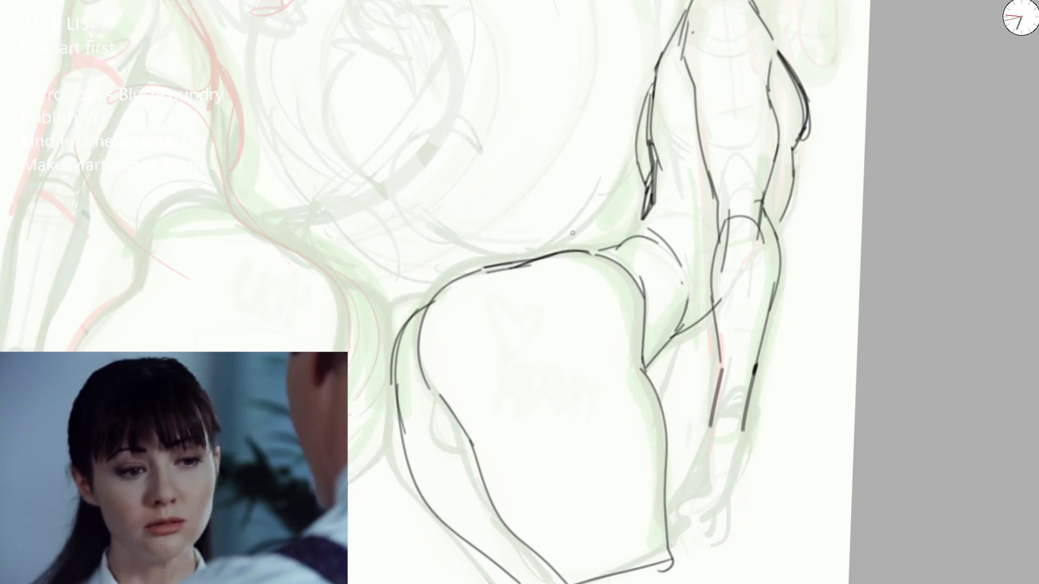
Step: Erase the knee and upper buttock strokes, then ink the inner thigh and calf lines
mouse_move(613, 244)
mouse_down()
mouse_move(644, 308)
mouse_move(649, 374)
mouse_up()
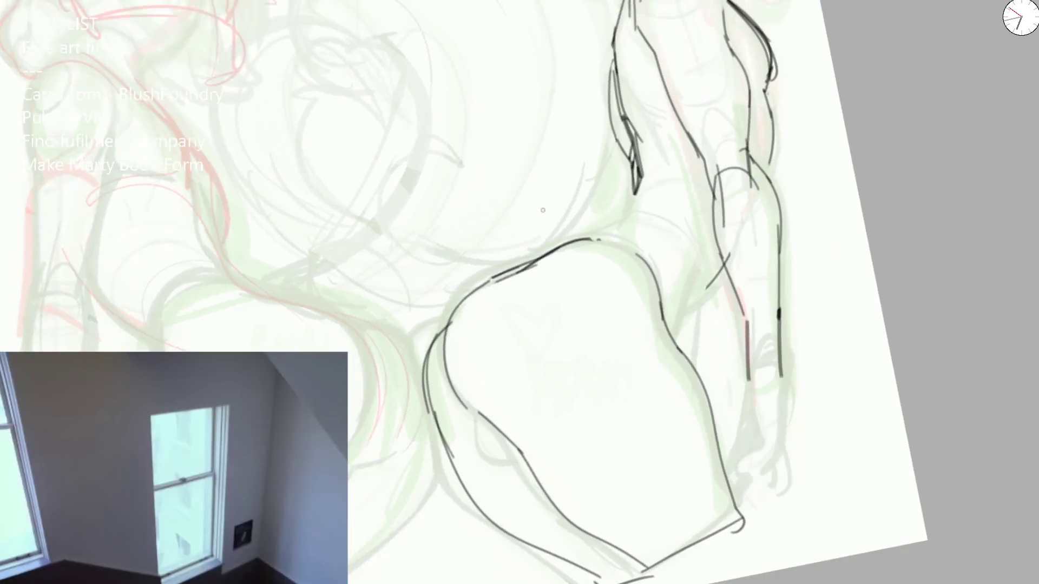
mouse_move(495, 313)
mouse_down()
mouse_move(584, 239)
mouse_move(482, 287)
mouse_move(445, 336)
mouse_move(551, 251)
mouse_move(639, 245)
mouse_move(644, 254)
mouse_move(666, 220)
mouse_move(690, 291)
mouse_move(678, 347)
mouse_up()
key(ctrl+z)
drag(725, 252, 683, 316)
drag(641, 172, 593, 233)
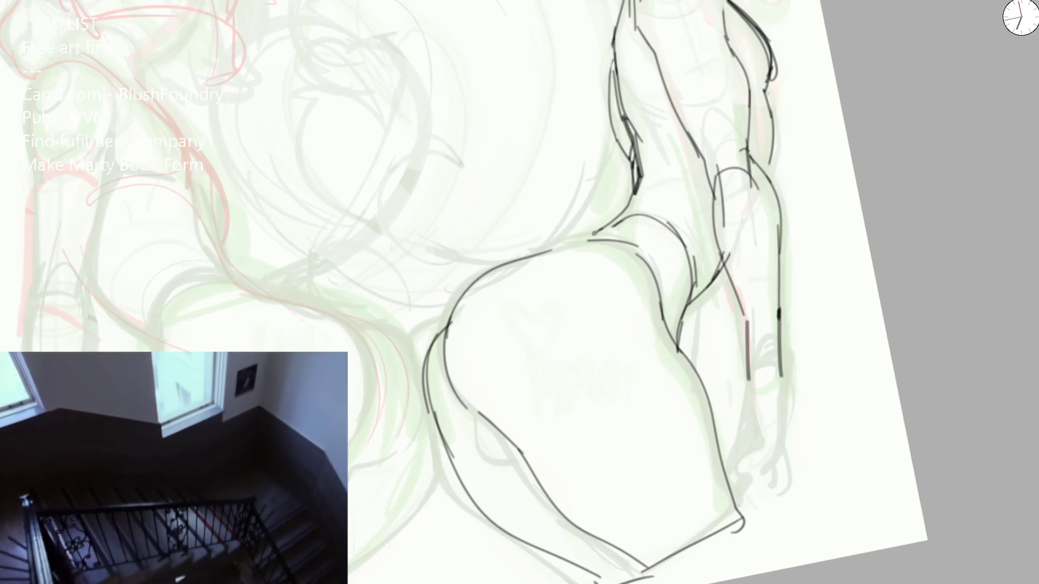
drag(637, 196, 582, 242)
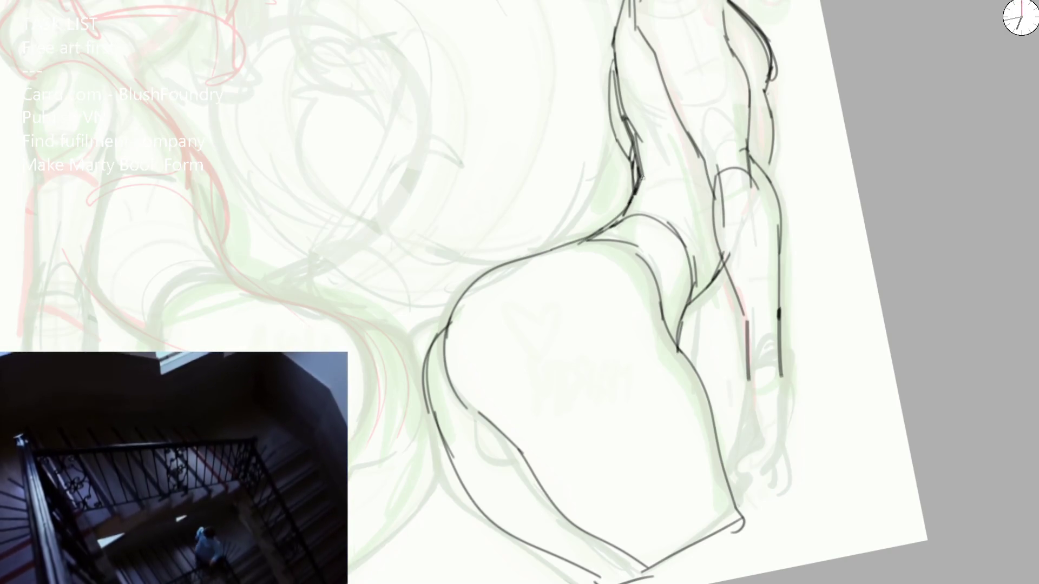
key(ctrl+0)
drag(573, 166, 574, 248)
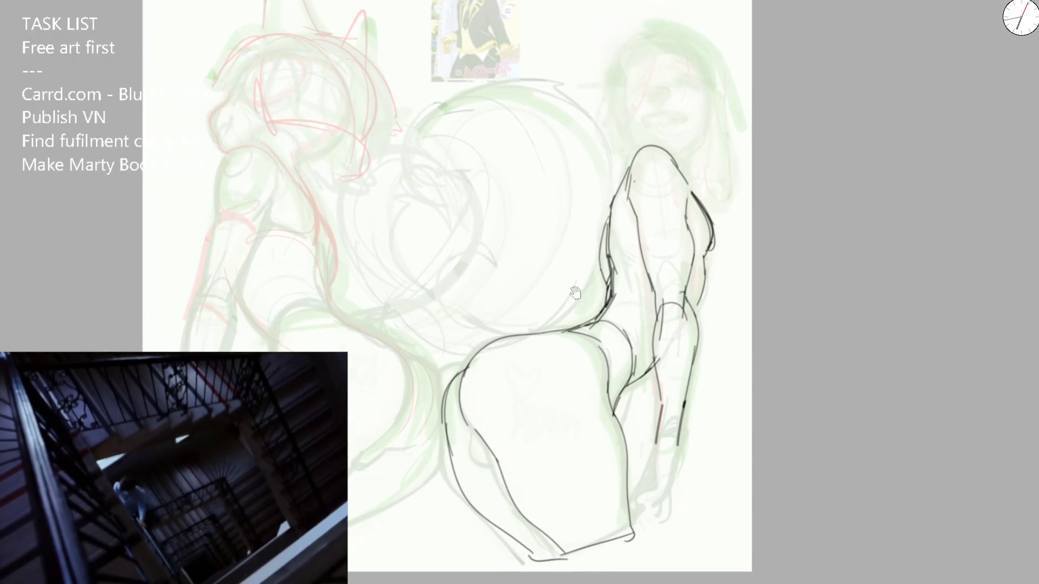
Step: Redraw the thigh line as two clean strokes, undoing the stray curved attempts
scroll(575, 293, up, 5)
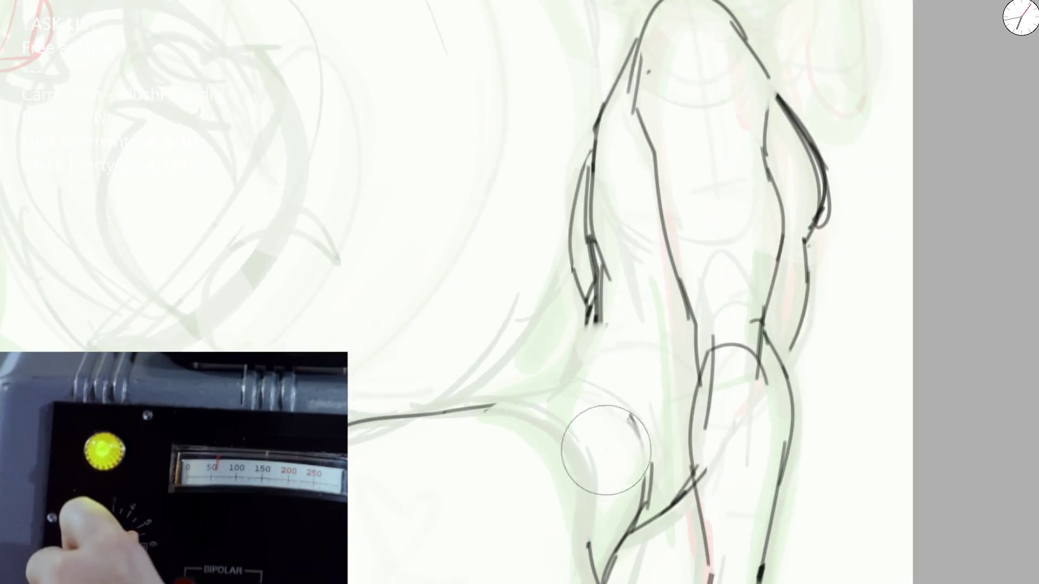
mouse_move(452, 416)
mouse_down()
mouse_move(546, 418)
mouse_move(565, 430)
mouse_up()
mouse_move(568, 371)
mouse_down()
mouse_move(660, 449)
mouse_move(652, 503)
mouse_move(584, 370)
mouse_move(633, 509)
mouse_up()
key(ctrl+z)
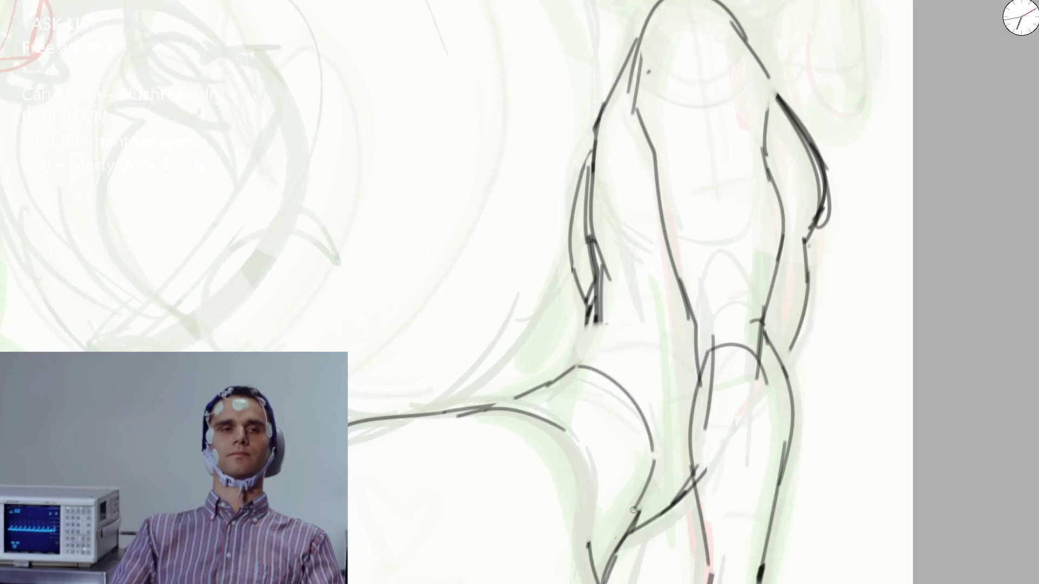
key(ctrl+z)
key(ctrl+z)
drag(627, 400, 634, 508)
mouse_move(568, 372)
mouse_down()
mouse_move(606, 374)
mouse_move(640, 346)
mouse_up()
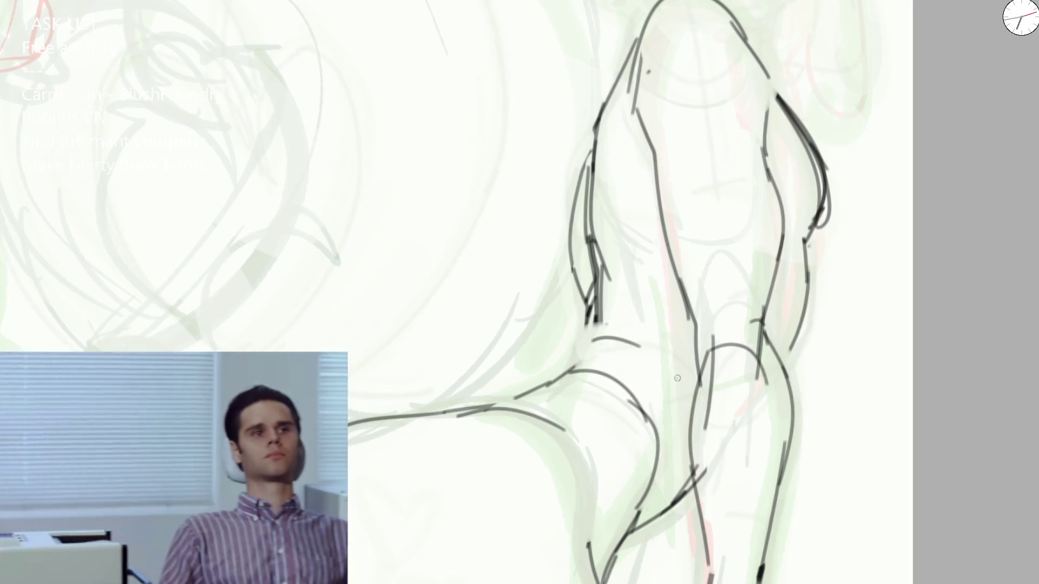
scroll(677, 378, down, 3)
scroll(599, 224, up, 3)
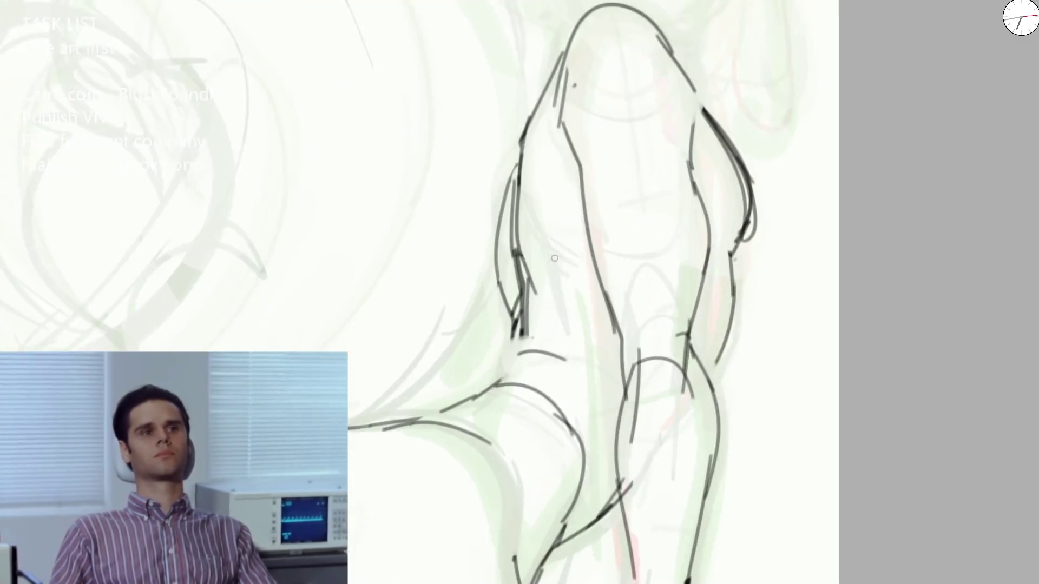
Step: Replace the old inner line on the left side with short dark strokes along the lower-left contour
mouse_move(521, 144)
mouse_down()
mouse_move(516, 244)
mouse_move(530, 322)
mouse_up()
key(e)
mouse_move(514, 167)
mouse_down()
mouse_move(498, 258)
mouse_move(513, 346)
mouse_move(517, 243)
mouse_move(532, 341)
mouse_up()
key(e)
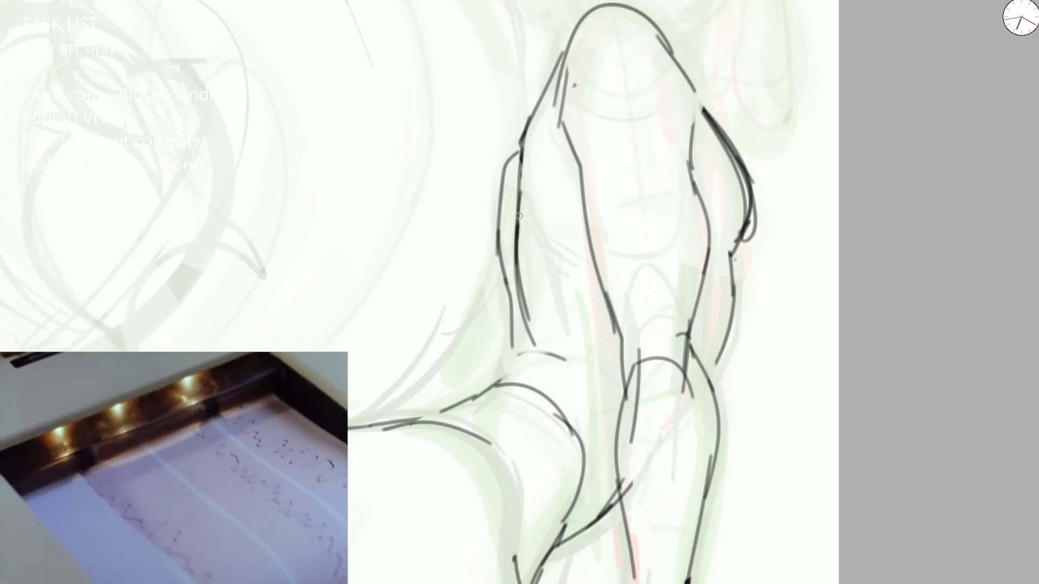
key(e)
drag(520, 211, 534, 329)
key(e)
drag(521, 214, 549, 295)
mouse_move(528, 243)
mouse_down()
mouse_move(523, 349)
mouse_move(500, 376)
mouse_move(515, 346)
mouse_up()
mouse_move(506, 382)
mouse_down()
mouse_move(518, 339)
mouse_move(511, 379)
mouse_move(449, 425)
mouse_up()
key(minus)
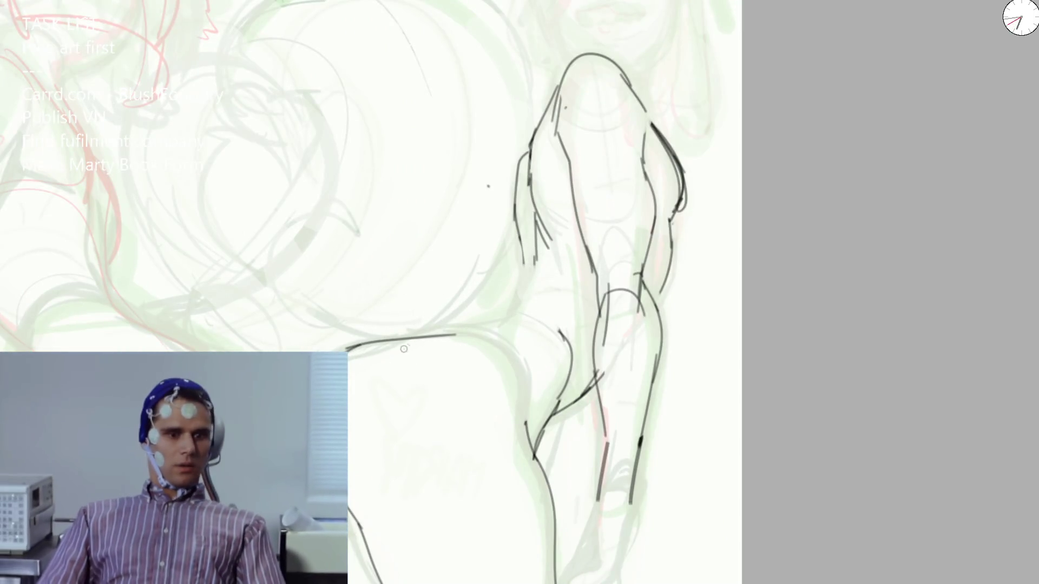
Step: Ink a thick hip curve and lines up the arm's left edge, then scroll toward the head
mouse_move(346, 351)
mouse_down()
mouse_move(381, 335)
mouse_move(465, 325)
mouse_move(547, 342)
mouse_move(549, 419)
mouse_up()
mouse_move(484, 320)
mouse_down()
mouse_move(527, 288)
mouse_move(531, 235)
mouse_up()
drag(534, 171, 547, 248)
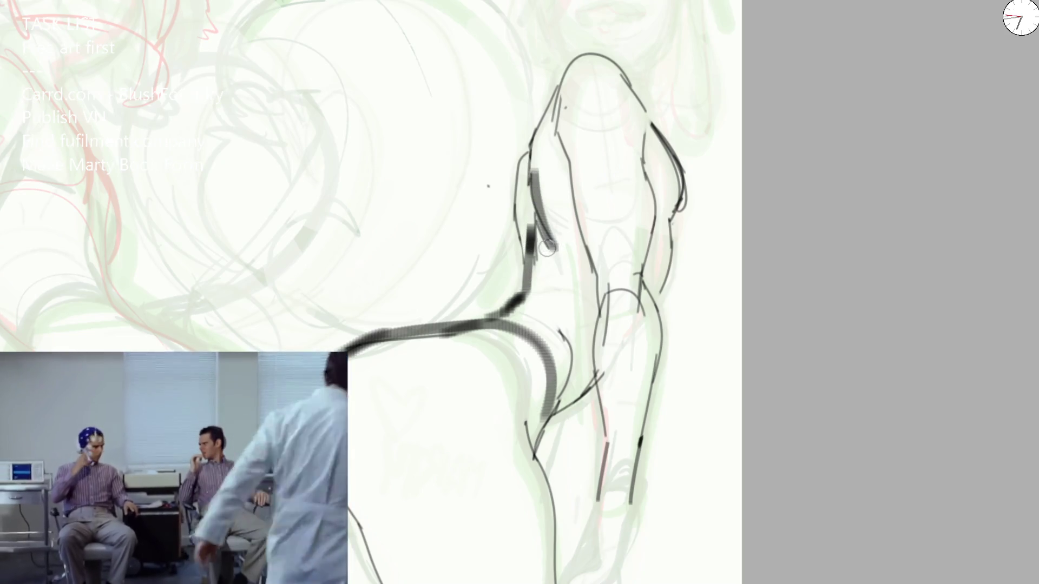
drag(524, 153, 529, 254)
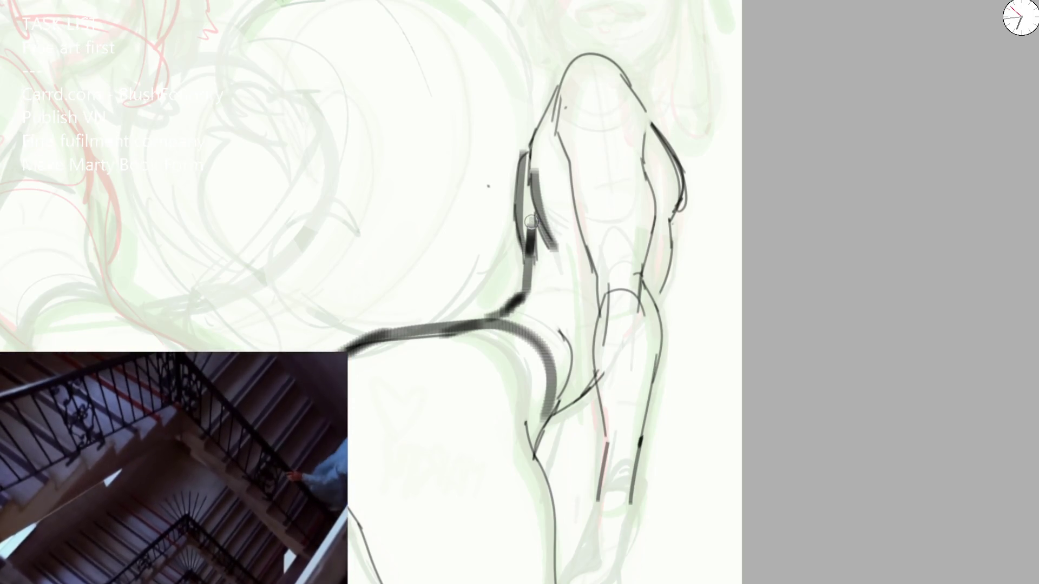
drag(527, 181, 535, 238)
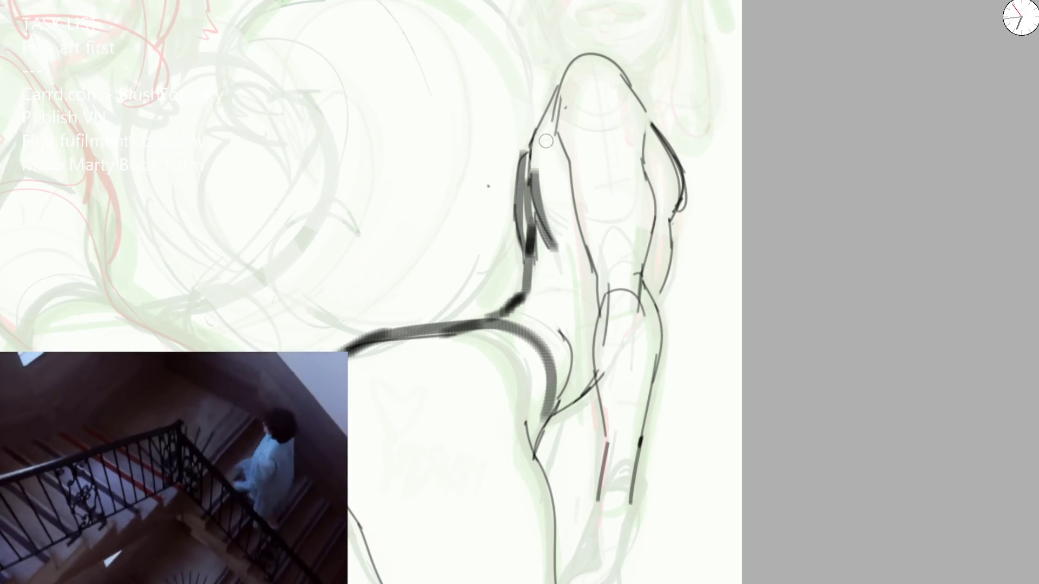
drag(541, 198, 566, 279)
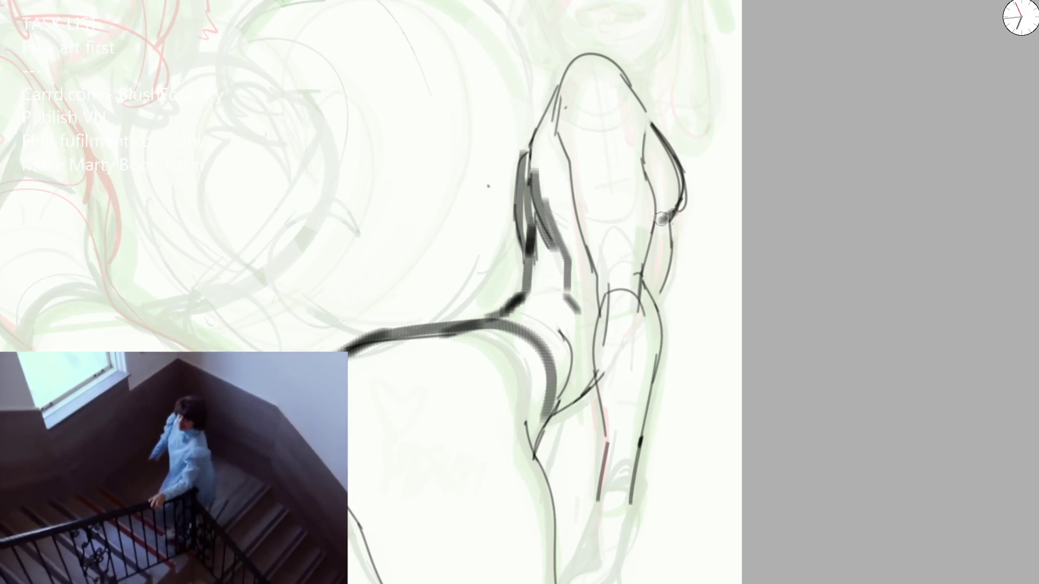
scroll(550, 142, up, 3)
scroll(556, 182, up, 4)
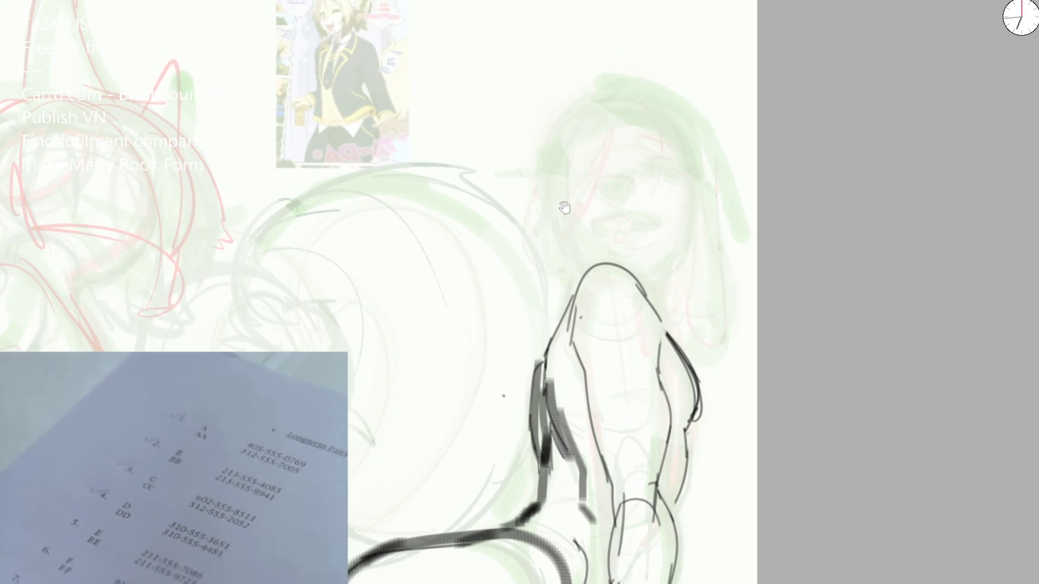
scroll(514, 177, up, 1)
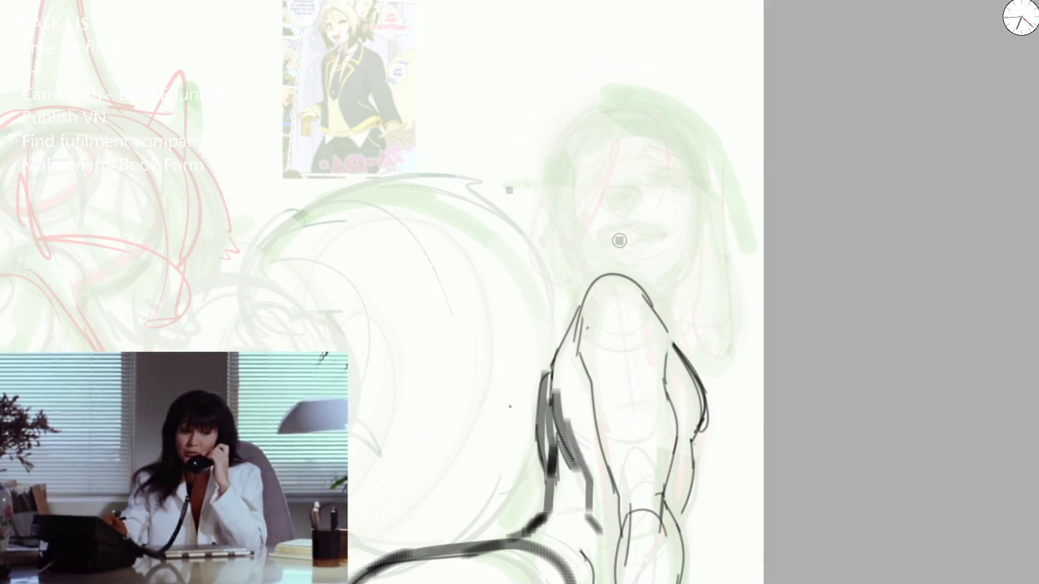
Step: Add a short body-outline stroke, zoom in on the head and mirror the view horizontally
drag(550, 364, 579, 285)
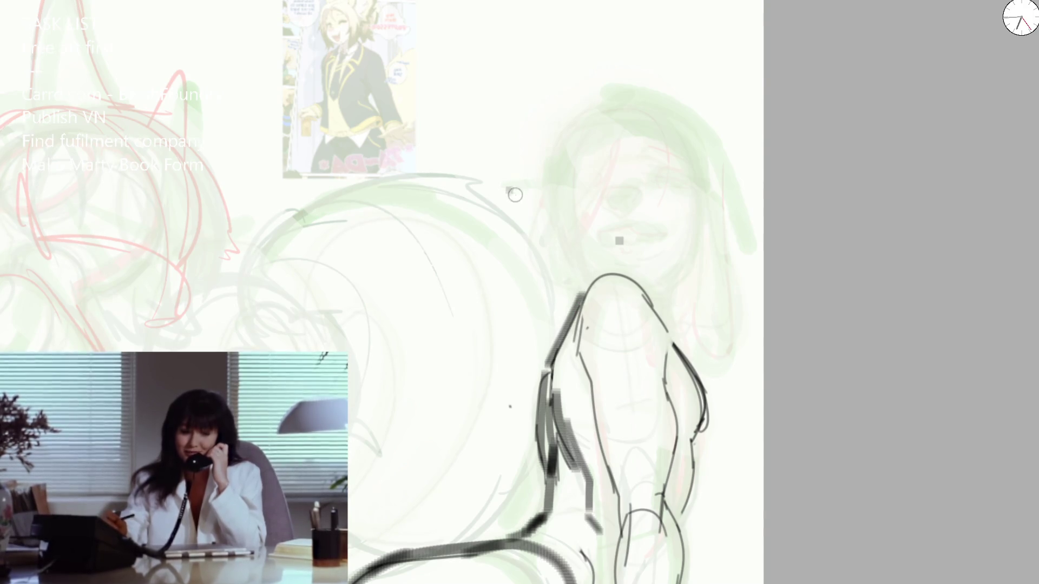
drag(543, 238, 442, 250)
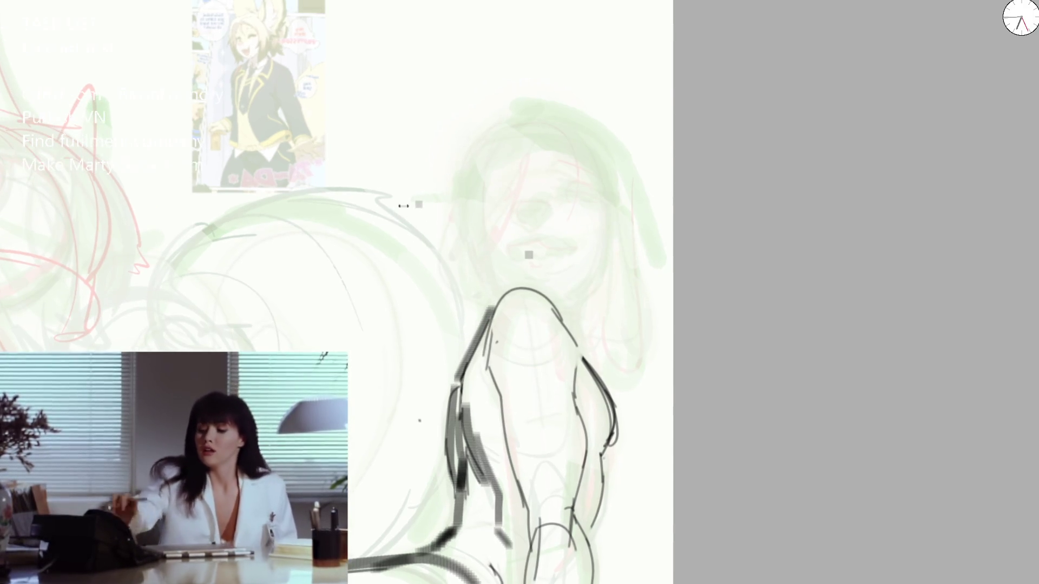
scroll(447, 244, up, 2)
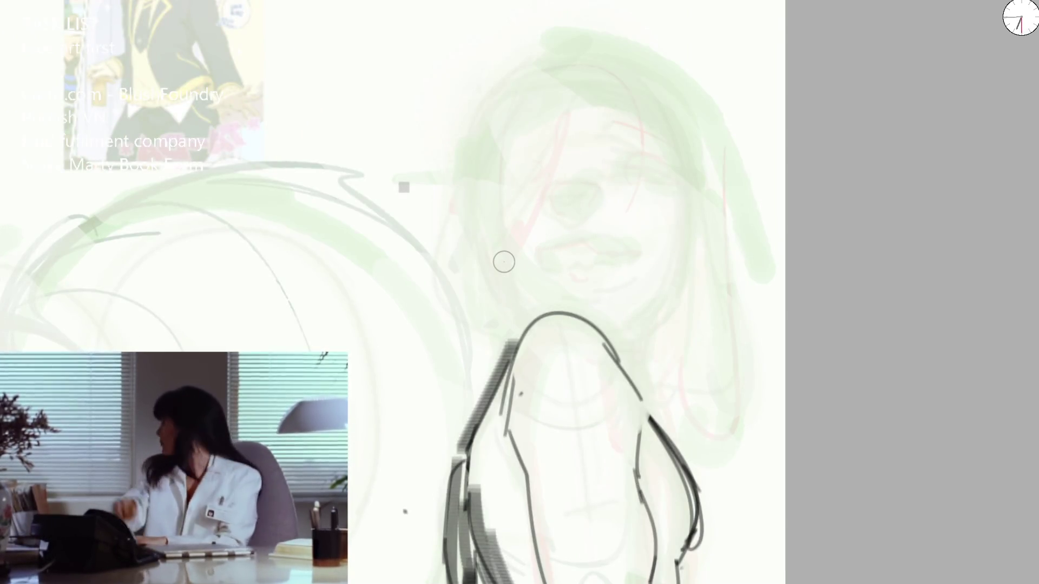
key(m)
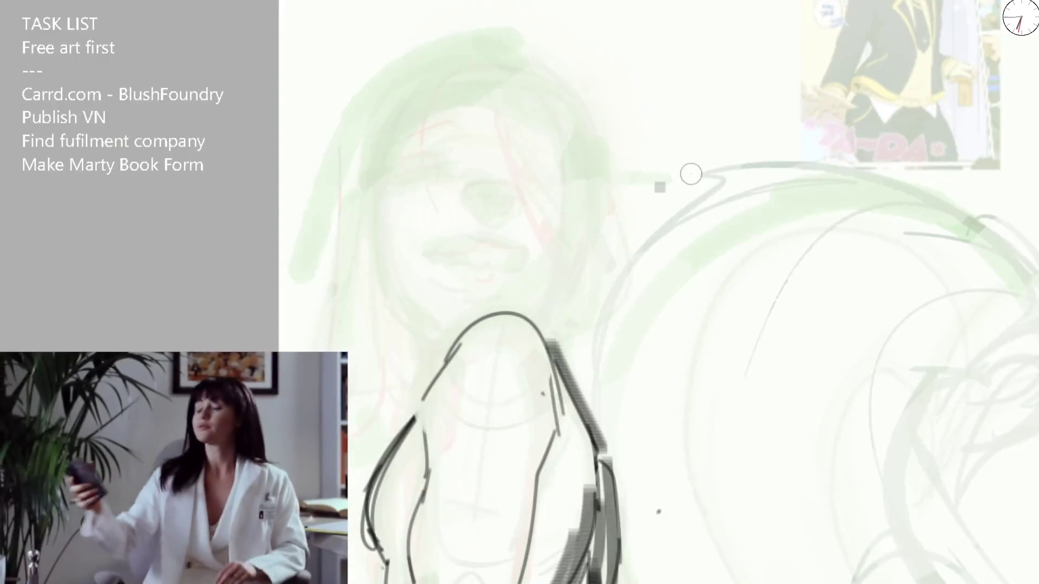
scroll(457, 217, down, 2)
scroll(489, 262, up, 2)
Step: Ink the long hair line down the left side and the curve over the head, redoing bad strokes
drag(467, 372, 469, 319)
mouse_move(424, 149)
mouse_down()
mouse_move(457, 265)
mouse_move(504, 297)
mouse_up()
key(ctrl+z)
mouse_move(422, 165)
mouse_down()
mouse_move(465, 279)
mouse_move(490, 300)
mouse_up()
key(ctrl+z)
mouse_move(402, 97)
mouse_down()
mouse_move(399, 351)
mouse_move(443, 398)
mouse_up()
mouse_move(430, 233)
mouse_down()
mouse_move(422, 99)
mouse_move(507, 24)
mouse_move(617, 76)
mouse_move(631, 173)
mouse_move(590, 309)
mouse_up()
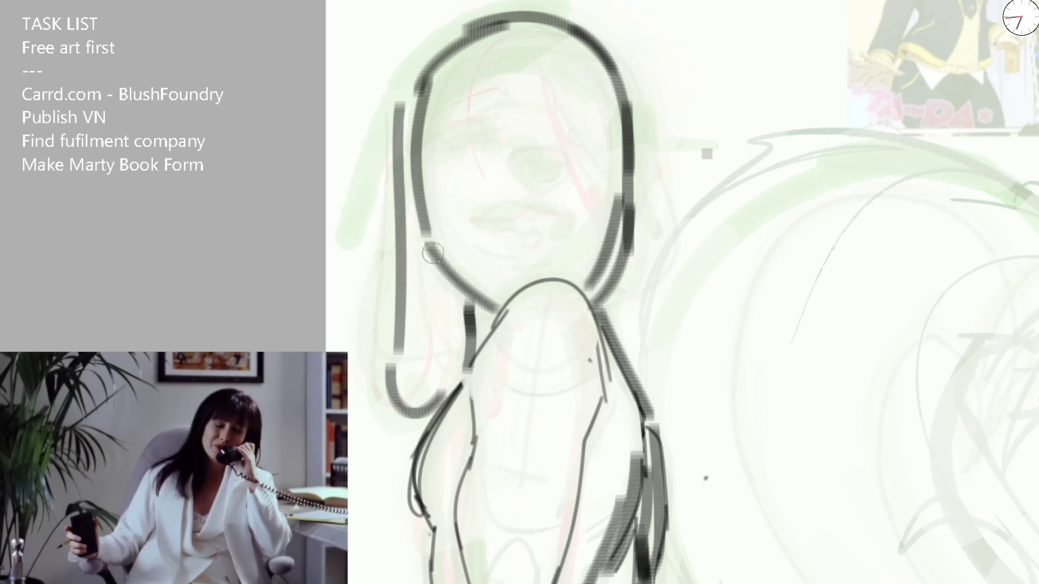
Step: Ink the chin and jaw, the mouth line, a dark lower lip and the snout nose
mouse_move(425, 243)
mouse_down()
mouse_move(495, 312)
mouse_move(441, 417)
mouse_up()
drag(484, 300, 473, 352)
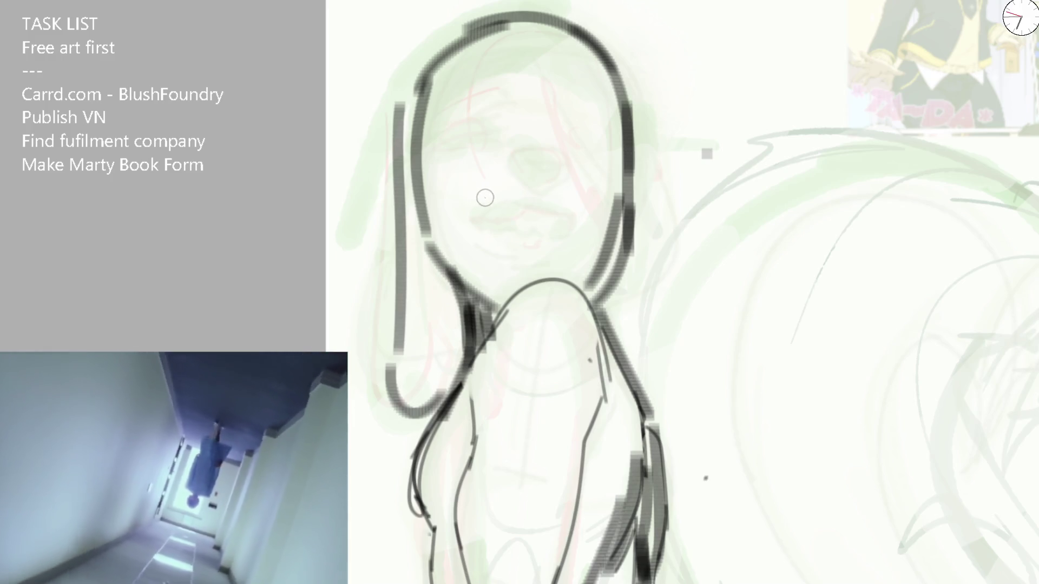
mouse_move(472, 219)
mouse_down()
mouse_move(527, 215)
mouse_move(560, 232)
mouse_up()
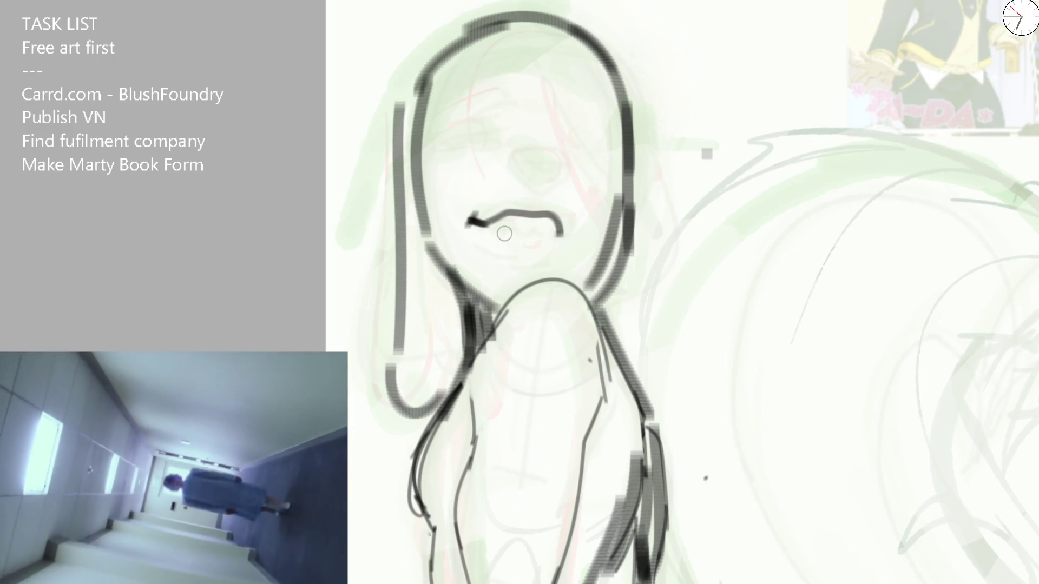
mouse_move(489, 233)
mouse_down()
mouse_move(541, 246)
mouse_move(500, 228)
mouse_move(558, 230)
mouse_up()
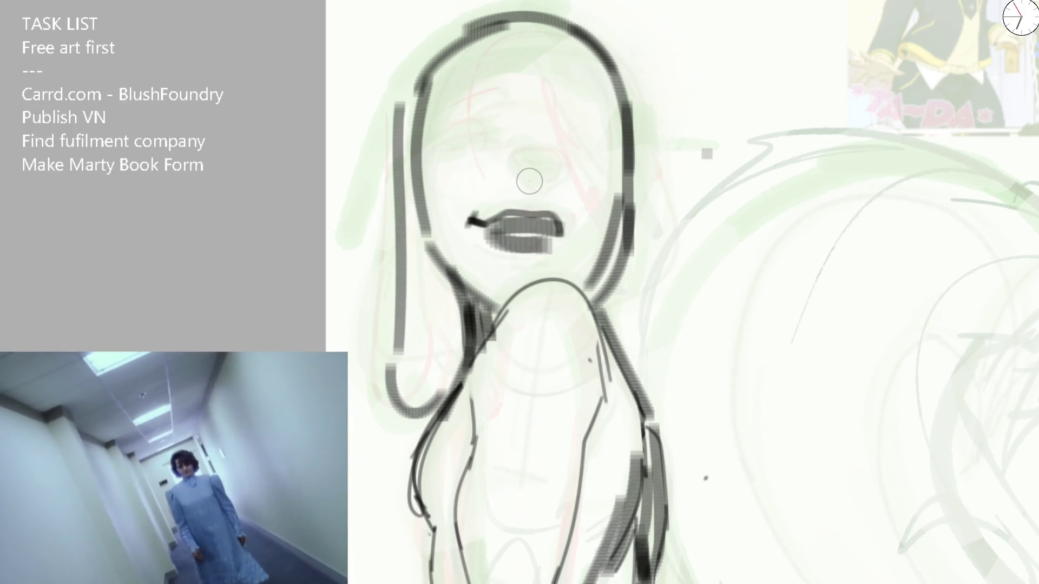
mouse_move(529, 179)
mouse_down()
mouse_move(538, 174)
mouse_move(505, 160)
mouse_move(546, 189)
mouse_up()
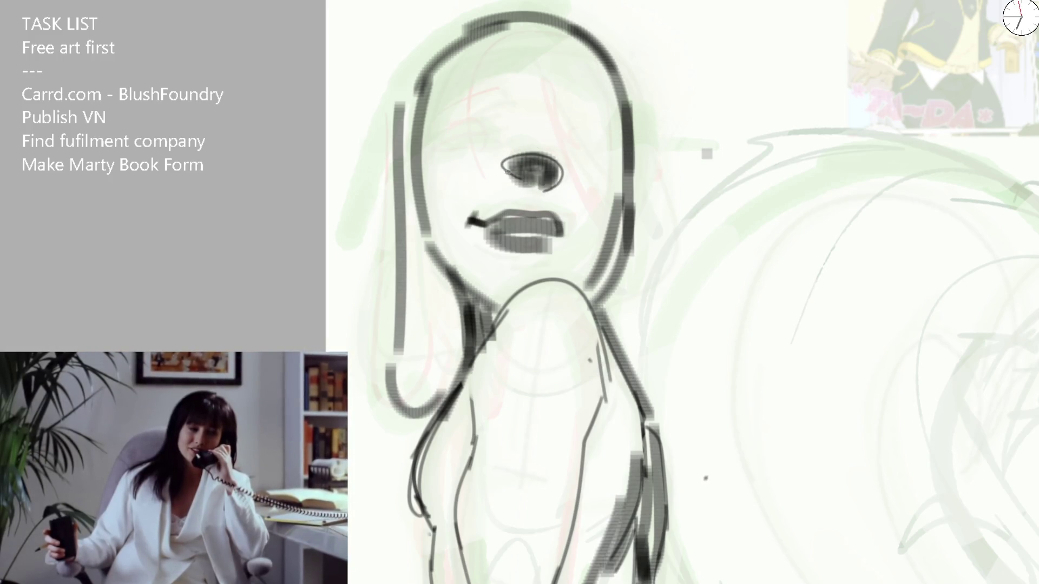
key(ctrl+z)
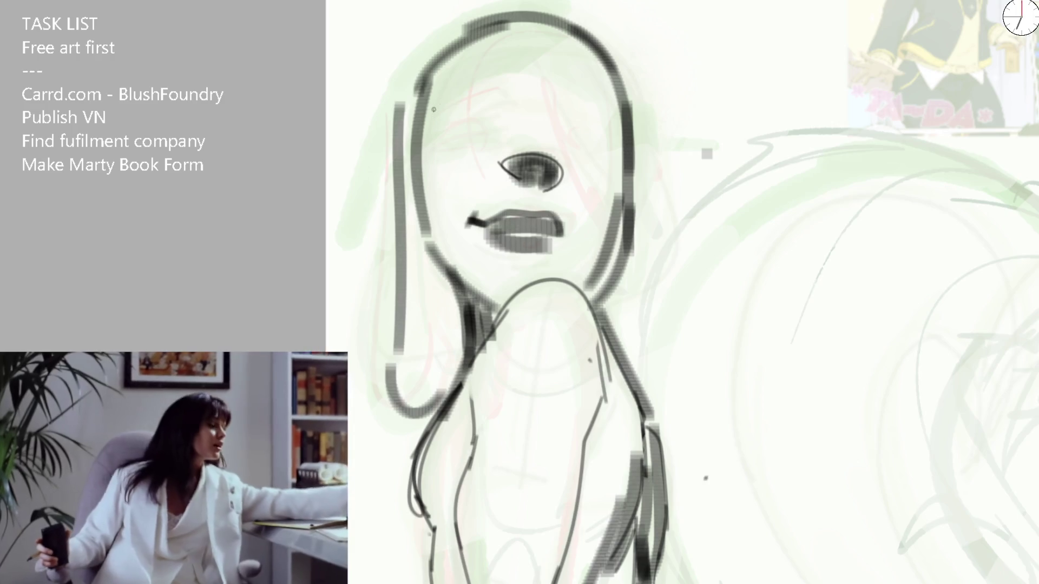
Step: Draw a thin face outline, the eyebrows and a thick arched closed left eye
mouse_move(459, 201)
mouse_down()
mouse_move(520, 73)
mouse_move(600, 116)
mouse_move(610, 168)
mouse_move(574, 224)
mouse_up()
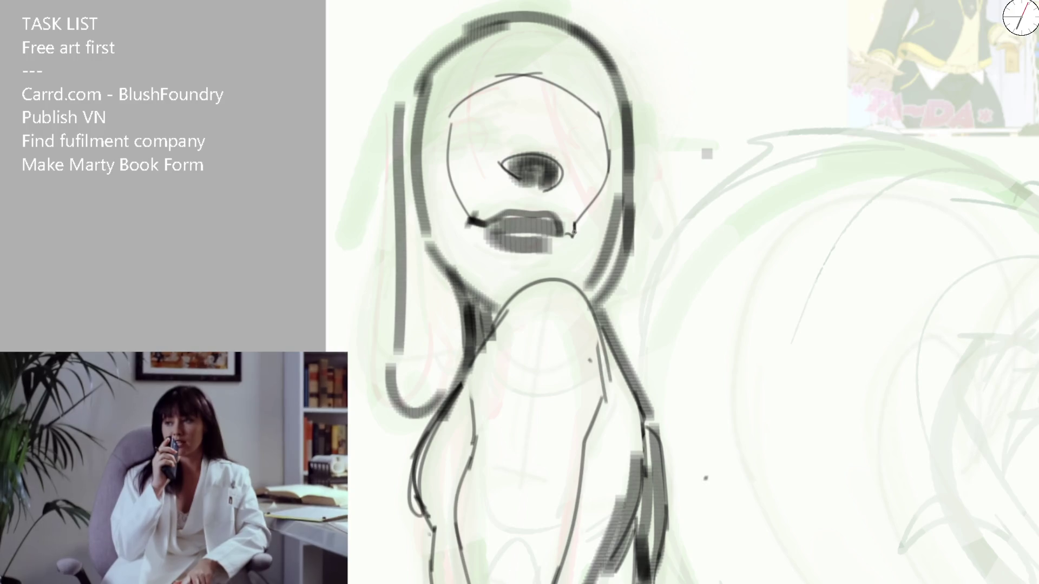
mouse_move(461, 143)
mouse_down()
mouse_move(487, 138)
mouse_move(502, 93)
mouse_move(608, 107)
mouse_move(548, 152)
mouse_move(565, 176)
mouse_up()
key(ctrl+z)
mouse_move(546, 86)
mouse_down()
mouse_move(546, 142)
mouse_move(565, 163)
mouse_move(558, 137)
mouse_move(611, 156)
mouse_up()
mouse_move(441, 142)
mouse_down()
mouse_move(487, 131)
mouse_move(500, 146)
mouse_up()
drag(498, 82, 468, 92)
mouse_move(433, 133)
mouse_down()
mouse_move(436, 97)
mouse_move(609, 109)
mouse_move(614, 203)
mouse_up()
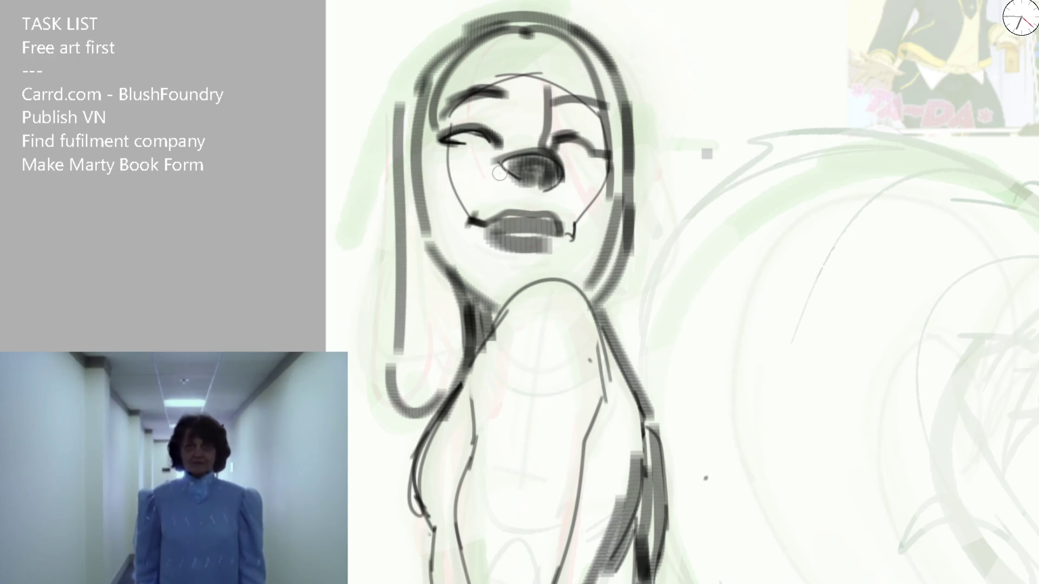
Step: Move the eye up and right, erase the old head arc, and ink the top arc, cheek and chin
mouse_move(541, 209)
mouse_down()
mouse_move(479, 178)
mouse_move(551, 157)
mouse_up()
key(Return)
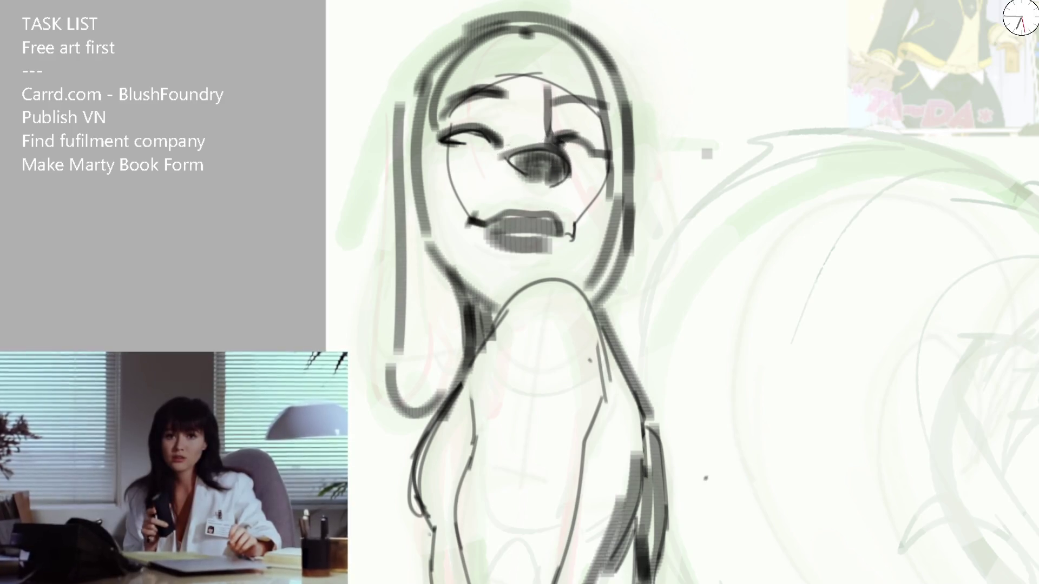
drag(562, 97, 498, 75)
mouse_move(458, 132)
mouse_down()
mouse_move(476, 87)
mouse_move(587, 128)
mouse_up()
mouse_move(573, 92)
mouse_down()
mouse_move(579, 145)
mouse_move(560, 248)
mouse_up()
mouse_move(449, 142)
mouse_down()
mouse_move(451, 184)
mouse_move(498, 251)
mouse_move(563, 251)
mouse_up()
Step: Trace the hair sides, lower strand and shoulder outline, then redraw the hair and neck lines
mouse_move(417, 203)
mouse_down()
mouse_move(459, 295)
mouse_move(536, 13)
mouse_move(616, 238)
mouse_move(590, 276)
mouse_up()
mouse_move(433, 246)
mouse_down()
mouse_move(476, 297)
mouse_move(435, 265)
mouse_move(420, 227)
mouse_move(498, 308)
mouse_move(530, 303)
mouse_up()
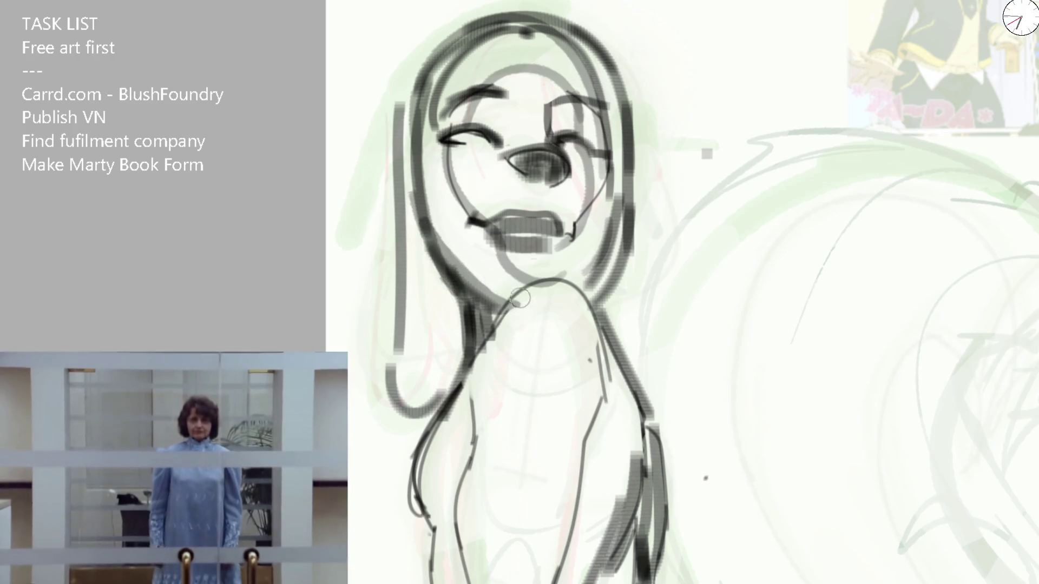
mouse_move(463, 372)
mouse_down()
mouse_move(524, 286)
mouse_move(599, 366)
mouse_up()
scroll(599, 366, down, 3)
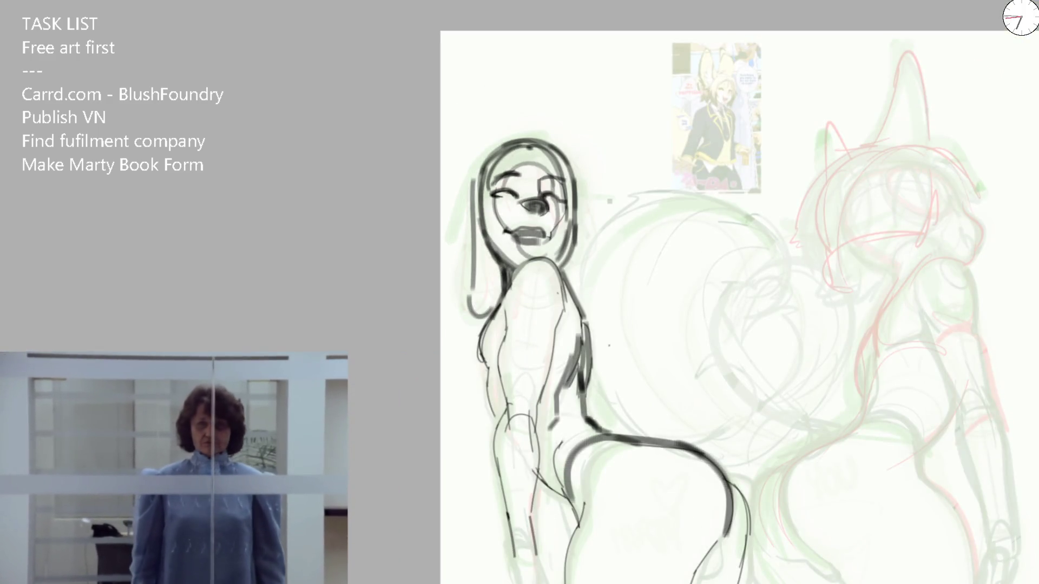
scroll(494, 198, up, 3)
drag(498, 294, 474, 205)
drag(476, 260, 649, 151)
drag(610, 76, 649, 233)
drag(478, 200, 571, 324)
Step: Add ink strokes along the shoulder and flip the canvas view back
mouse_move(495, 262)
mouse_down()
mouse_move(573, 313)
mouse_move(627, 298)
mouse_up()
scroll(624, 216, down, 2)
scroll(625, 216, down, 3)
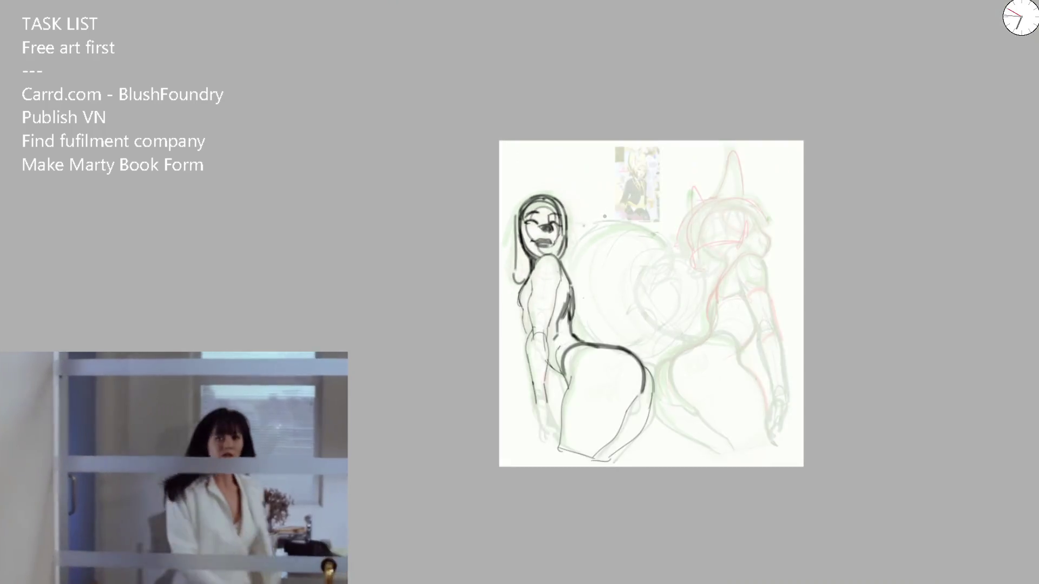
key(m)
scroll(515, 224, up, 3)
scroll(515, 224, up, 3)
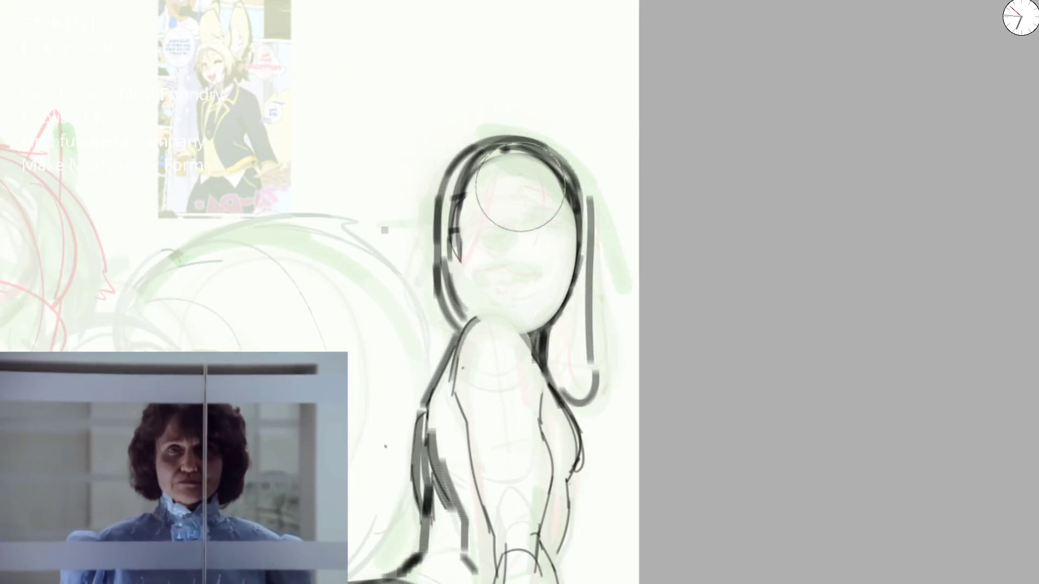
Step: Soft-erase the face details, then ink a curved snout stroke and the right eye's lashes and brow arc
mouse_move(563, 156)
mouse_down()
mouse_move(514, 227)
mouse_move(472, 175)
mouse_up()
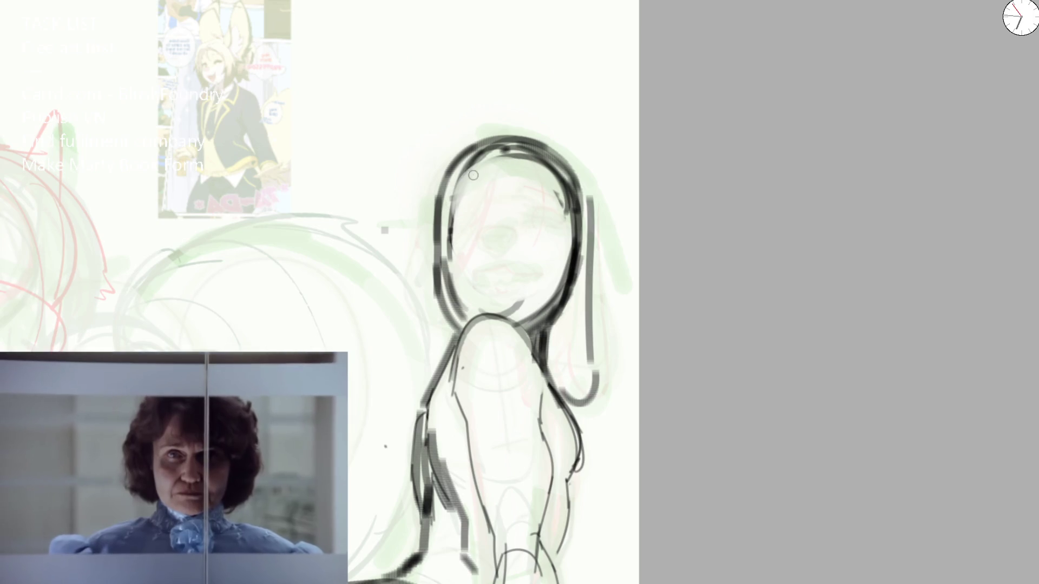
key(ctrl+z)
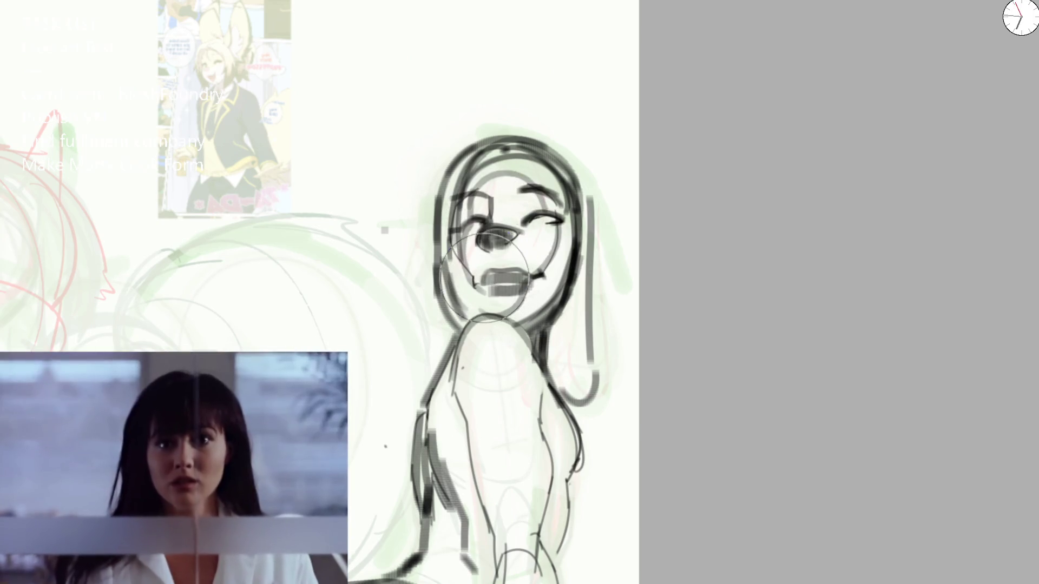
key(ctrl+shift+z)
mouse_move(491, 227)
mouse_down()
mouse_move(486, 248)
mouse_move(557, 232)
mouse_up()
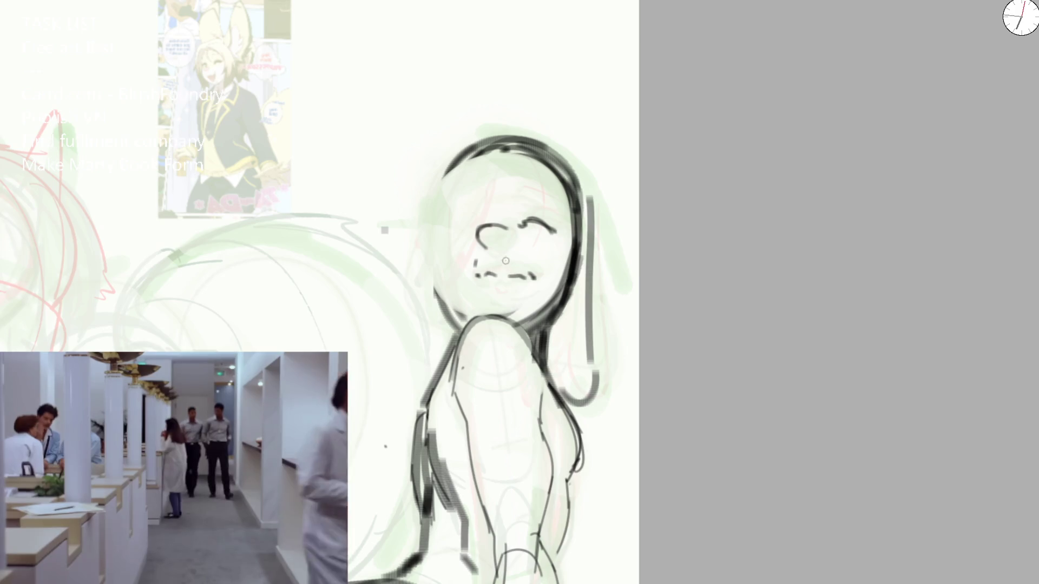
mouse_move(526, 223)
mouse_down()
mouse_move(556, 234)
mouse_move(551, 224)
mouse_up()
mouse_move(513, 188)
mouse_down()
mouse_move(538, 185)
mouse_move(558, 205)
mouse_up()
Step: Ink hair strands over the left face and the left face-and-jaw line
drag(502, 158, 454, 272)
drag(463, 182, 460, 295)
mouse_move(440, 232)
mouse_down()
mouse_move(466, 308)
mouse_move(488, 313)
mouse_move(446, 234)
mouse_up()
mouse_move(458, 198)
mouse_down()
mouse_move(445, 238)
mouse_move(489, 313)
mouse_up()
key(ctrl+z)
drag(446, 274, 481, 309)
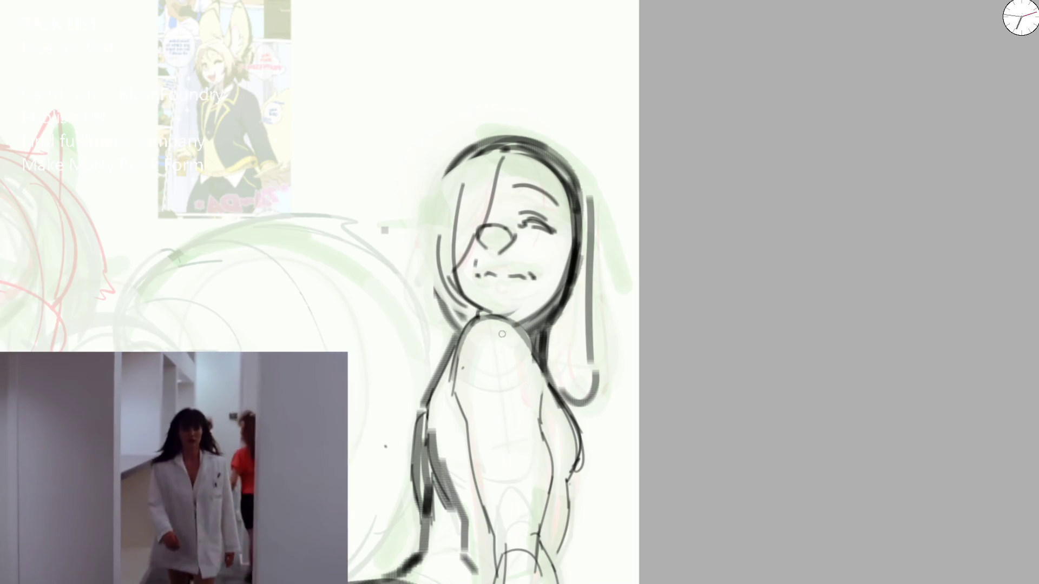
Step: Ink the right hair edge by the neck and the curved left and top-left hair outline
drag(579, 231, 557, 388)
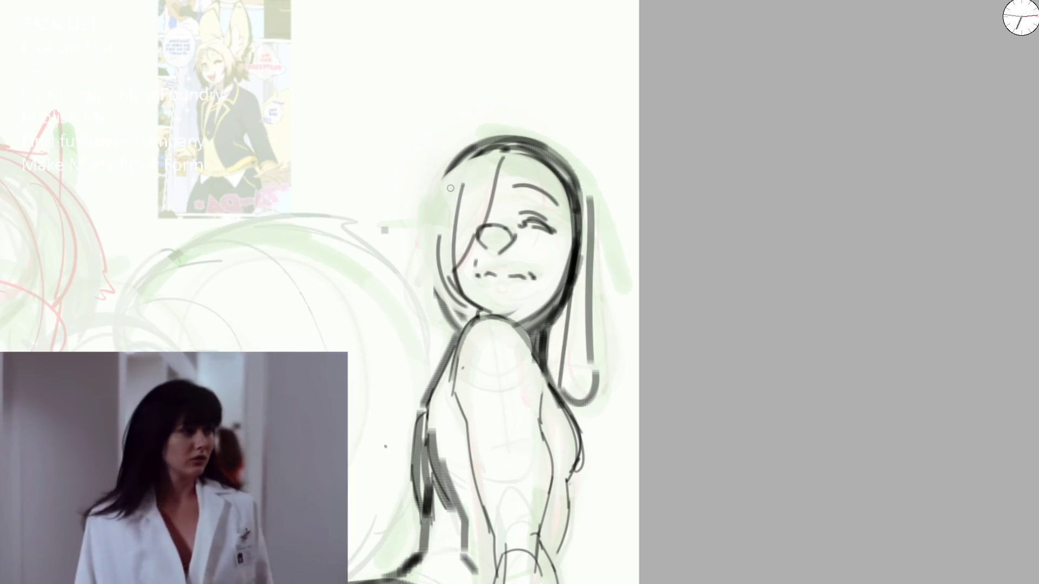
drag(458, 157, 422, 306)
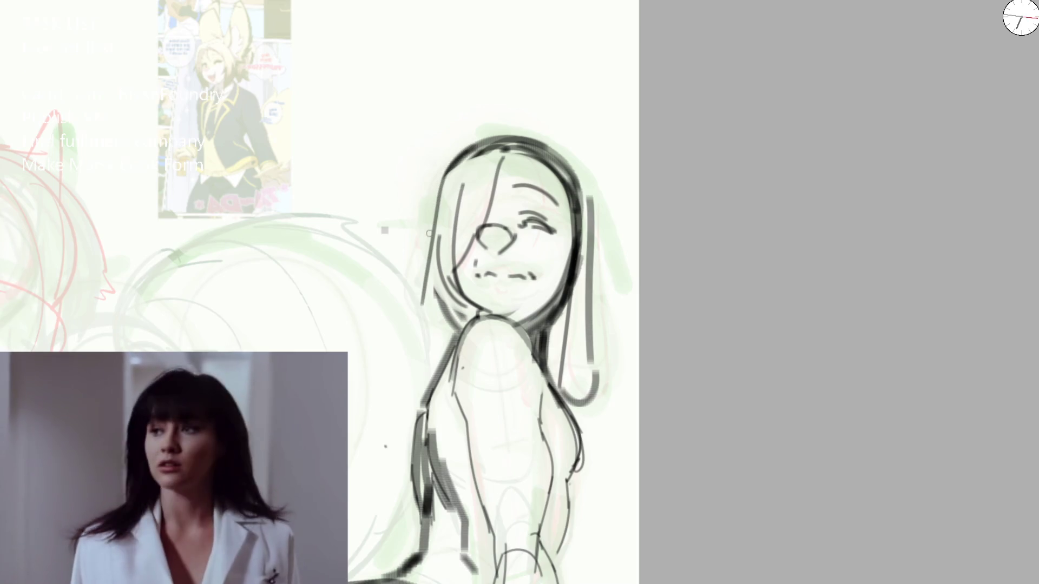
key(ctrl+z)
drag(442, 159, 419, 365)
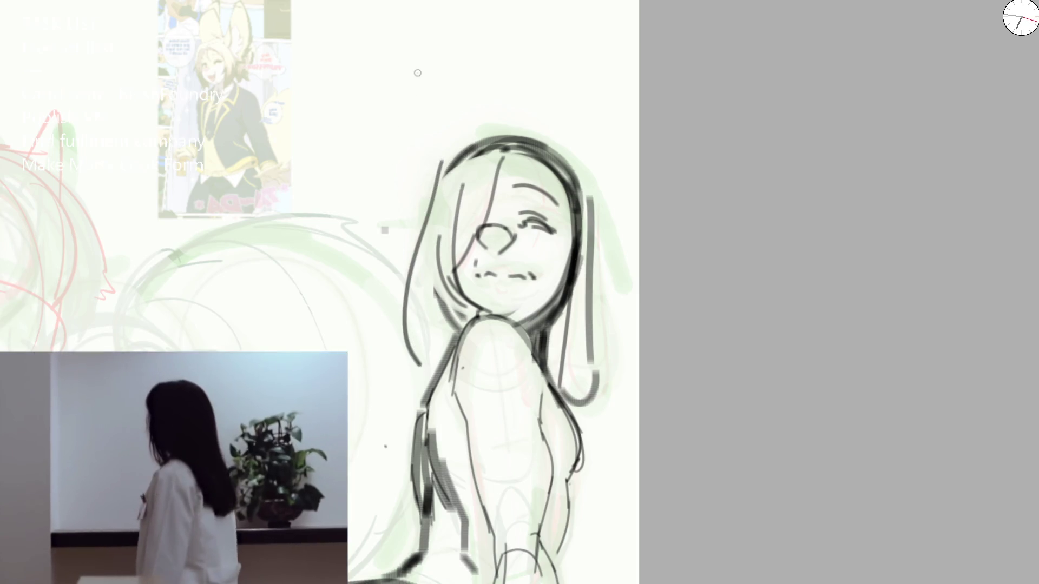
key(ctrl+z)
mouse_move(439, 174)
mouse_down()
mouse_move(413, 286)
mouse_move(433, 354)
mouse_up()
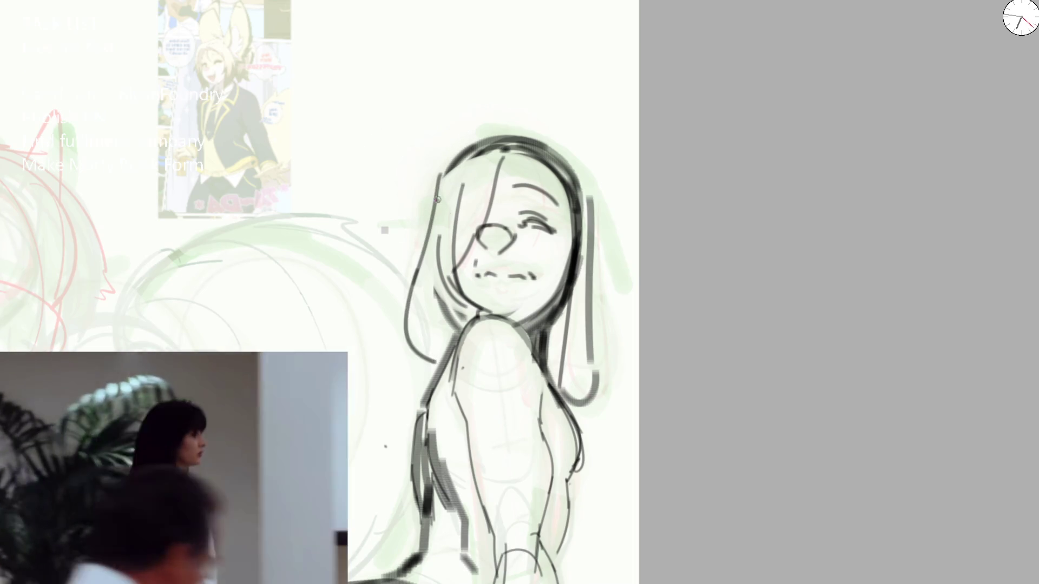
drag(437, 199, 502, 151)
mouse_move(452, 187)
mouse_down()
mouse_move(484, 292)
mouse_move(533, 323)
mouse_up()
key(ctrl+z)
key(ctrl+z)
key(ctrl+z)
key(ctrl+z)
Step: Ink the chin and neck line, redoing the jaw stroke several times
drag(471, 300, 517, 320)
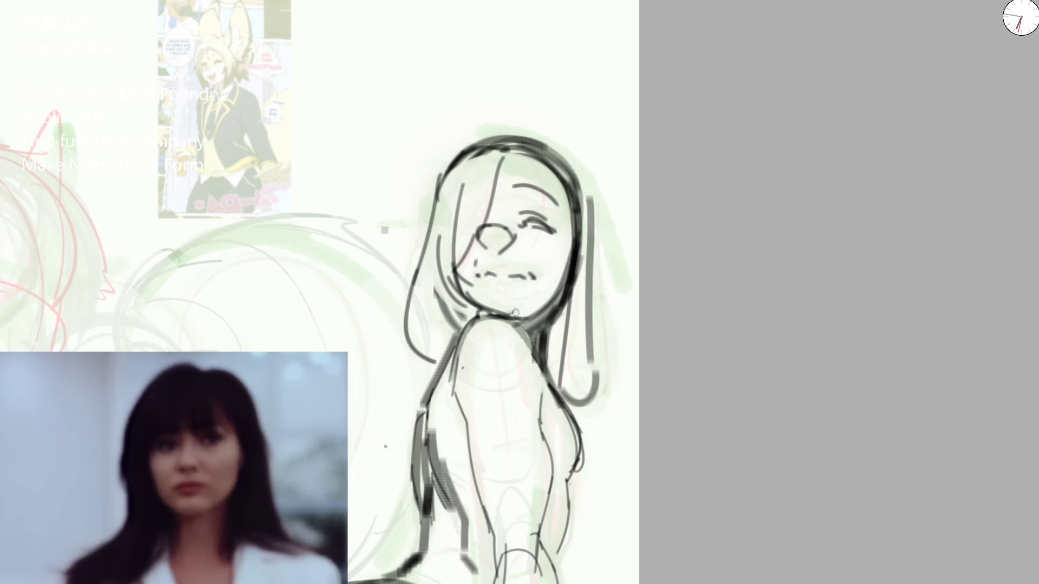
drag(464, 271, 495, 311)
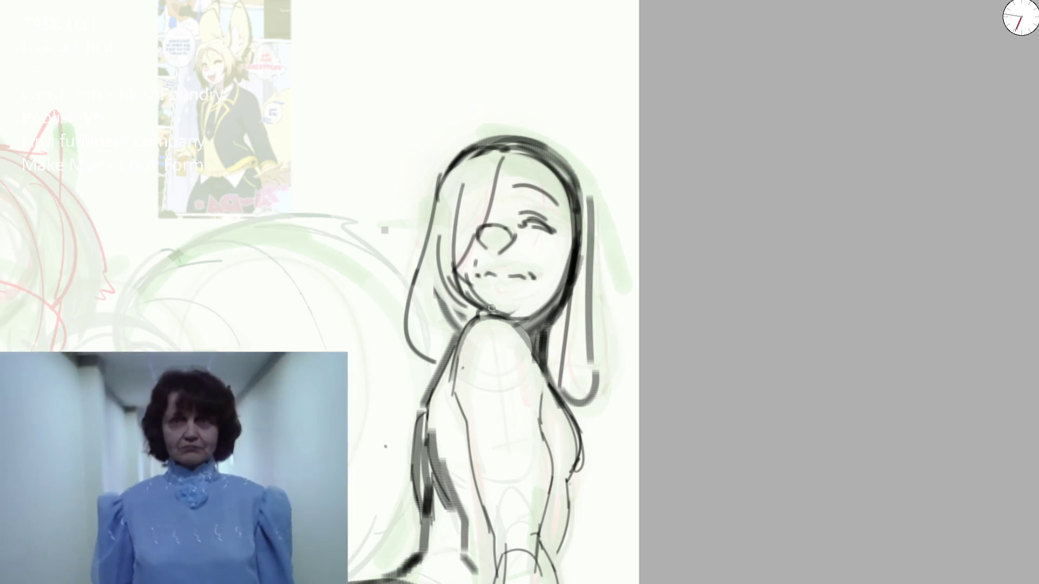
key(ctrl+z)
drag(464, 277, 504, 321)
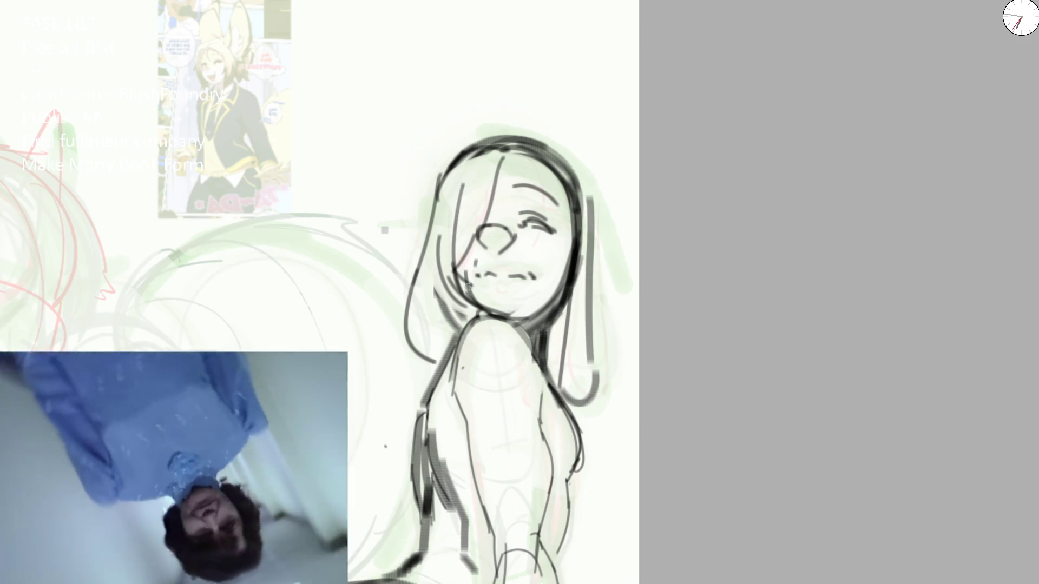
drag(464, 277, 506, 314)
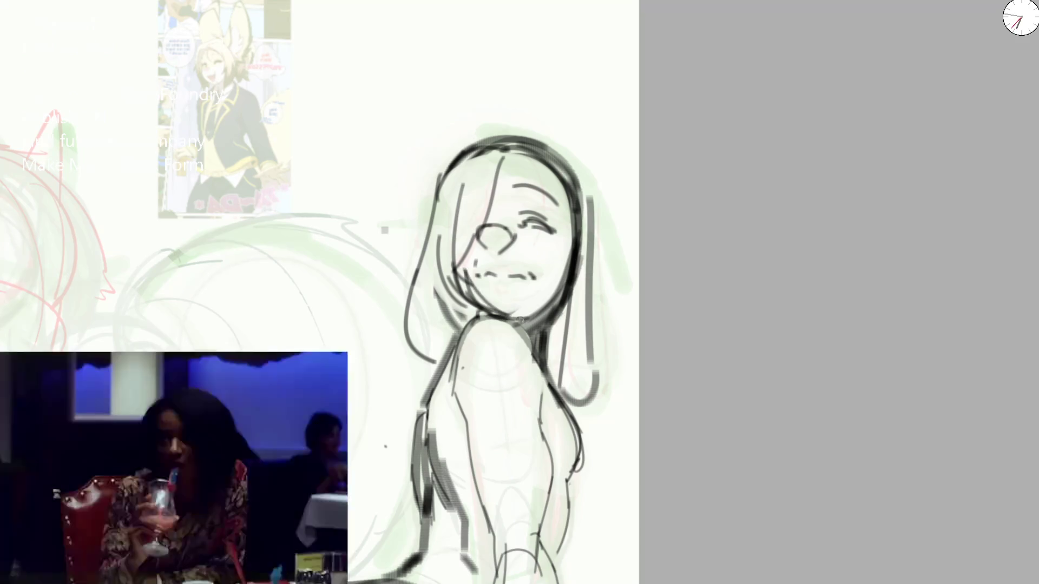
key(ctrl+z)
drag(462, 267, 508, 314)
key(ctrl+z)
mouse_move(457, 271)
mouse_down()
mouse_move(513, 321)
mouse_move(546, 301)
mouse_up()
key(ctrl+z)
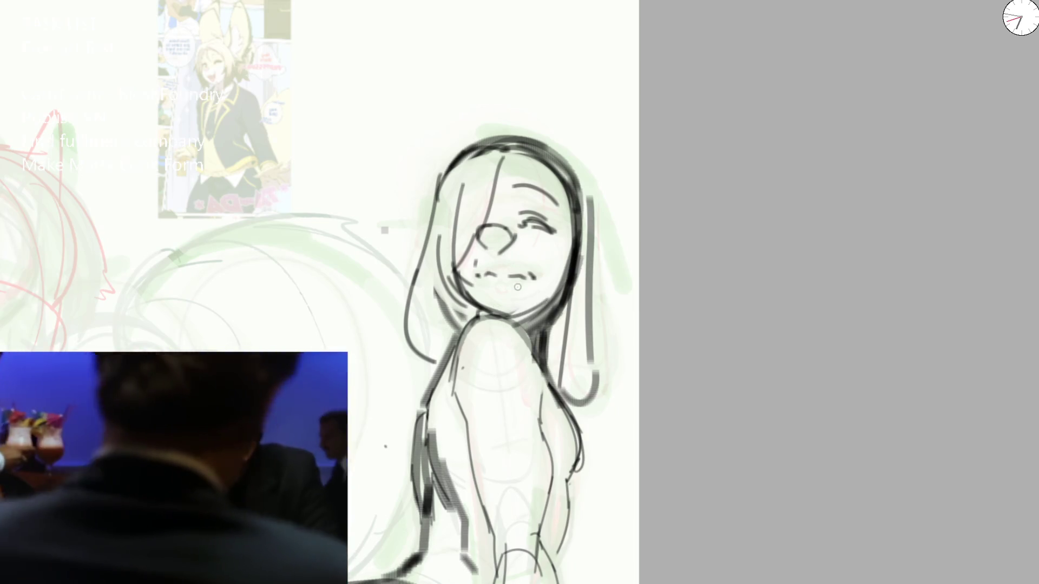
drag(490, 305, 552, 309)
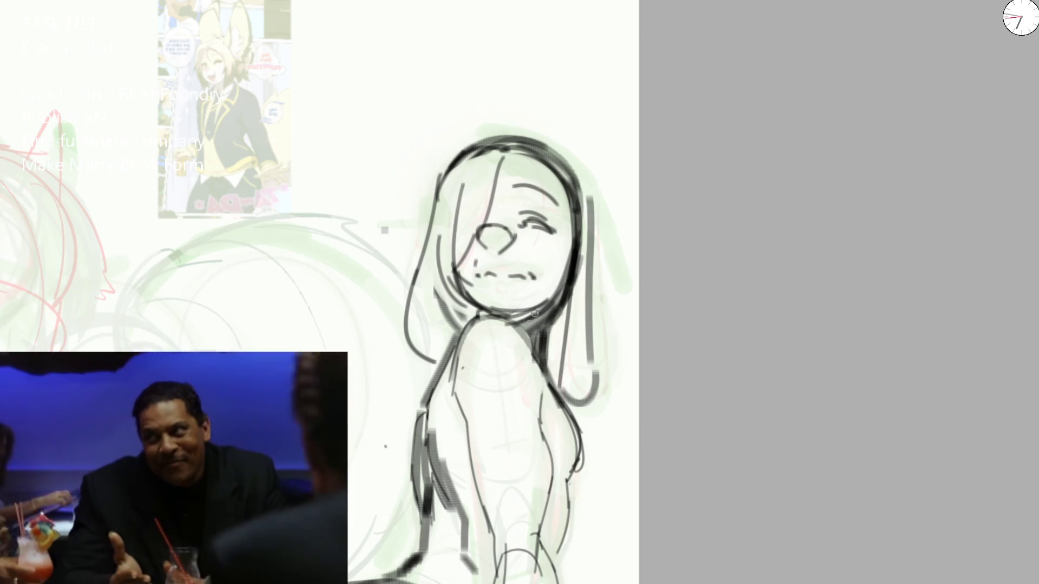
Step: Erase the old nose and mouth lines, then shrink the brush back to inking size
key(ctrl+z)
key(e)
drag(487, 244, 524, 270)
key(bracketleft)
key(bracketleft)
key(bracketleft)
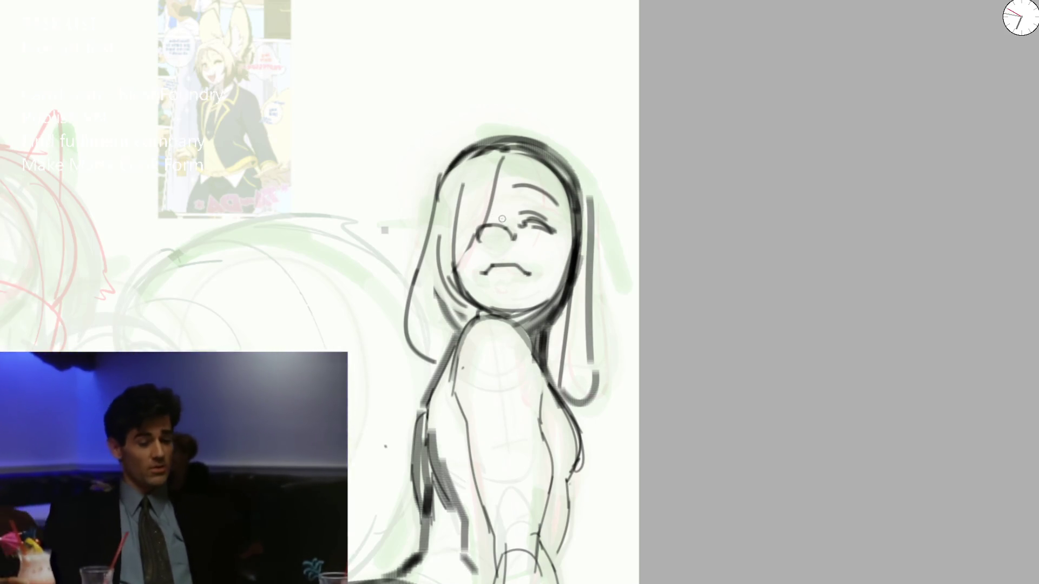
Step: Close the triangular snout and fill it solid dark; add eye lashes and ink the mouth
mouse_move(493, 252)
mouse_down()
mouse_move(490, 230)
mouse_move(554, 227)
mouse_up()
drag(516, 192, 554, 206)
mouse_move(536, 157)
mouse_down()
mouse_move(567, 240)
mouse_move(568, 287)
mouse_up()
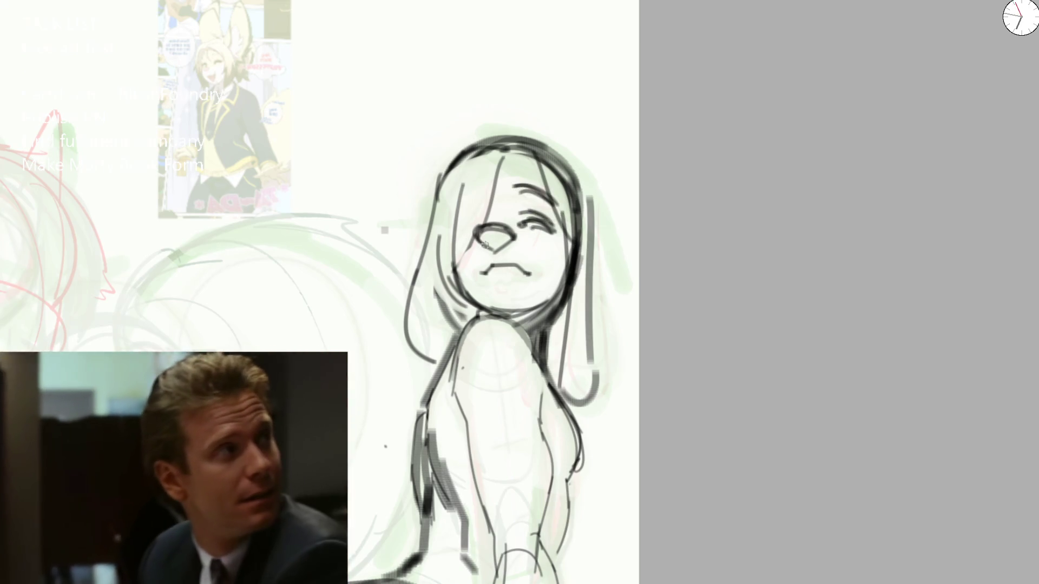
mouse_move(485, 245)
mouse_down()
mouse_move(496, 273)
mouse_move(533, 264)
mouse_move(517, 275)
mouse_up()
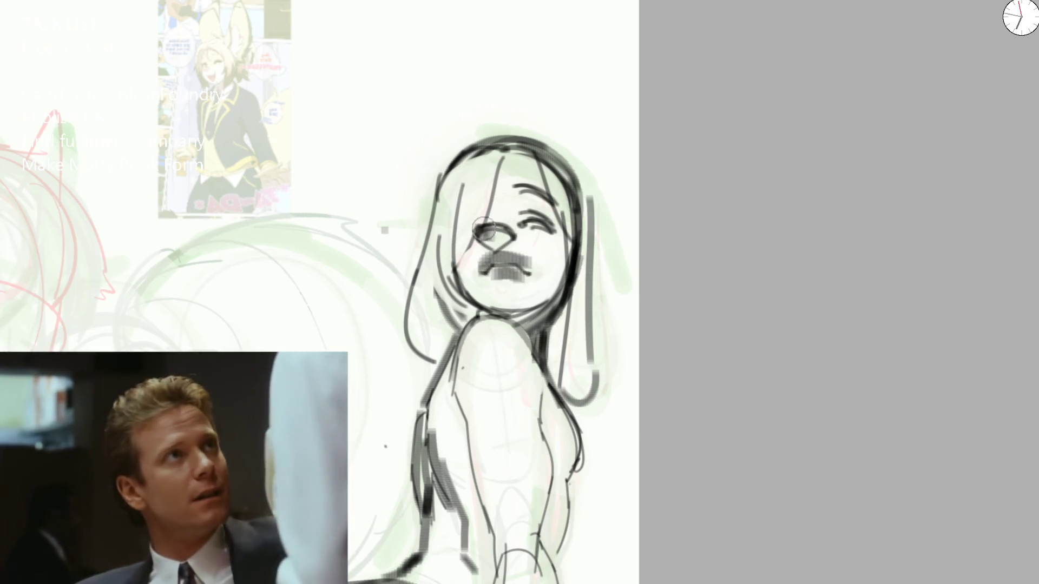
drag(483, 230, 503, 243)
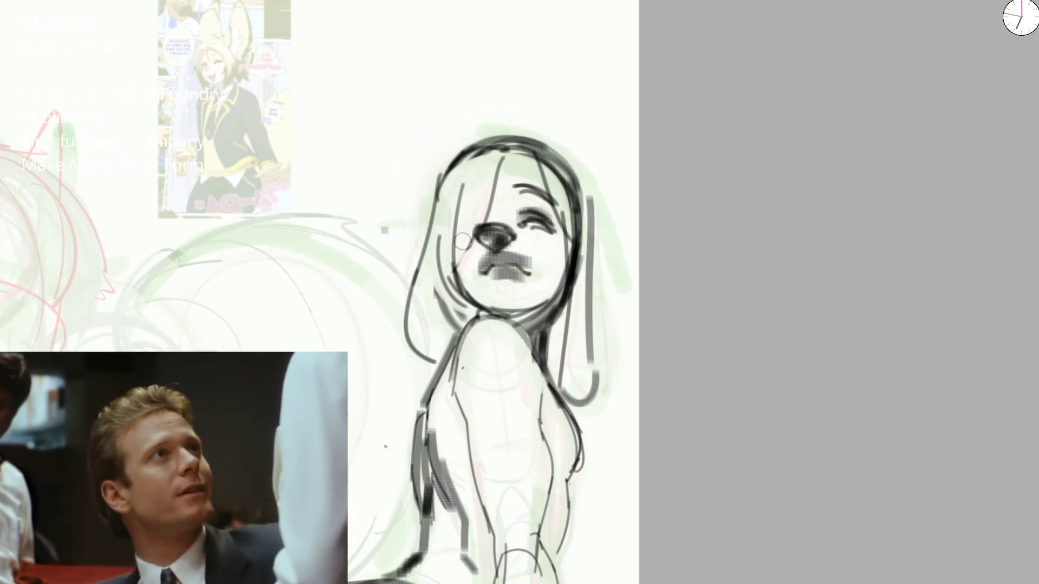
Step: Dot freckle spots on the cheeks and close the bottoms of both floppy ears
click(466, 261)
mouse_move(543, 239)
mouse_down()
mouse_move(560, 244)
mouse_move(562, 309)
mouse_move(549, 347)
mouse_move(582, 393)
mouse_up()
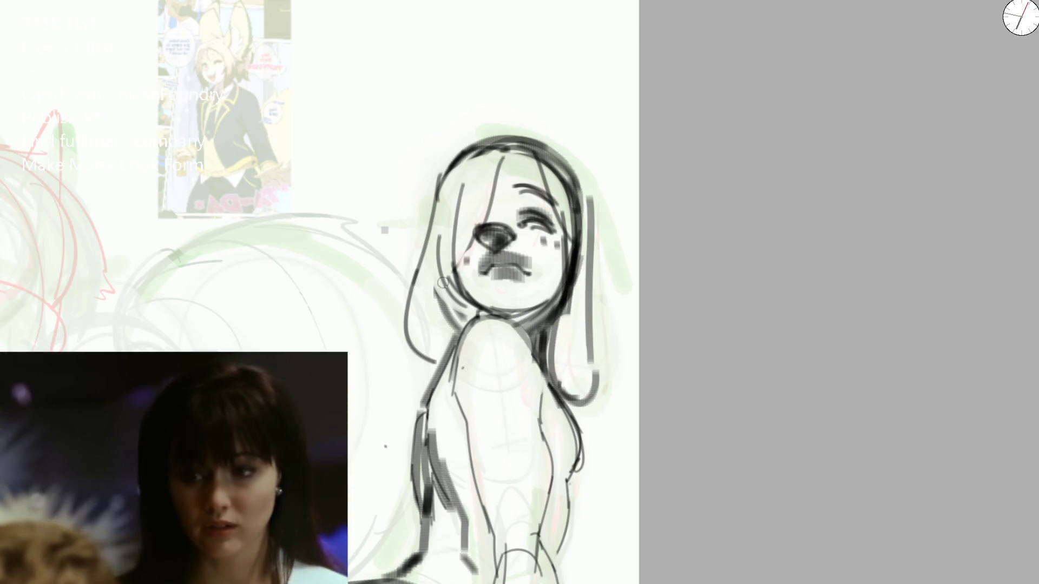
key(ctrl+z)
mouse_move(541, 349)
mouse_down()
mouse_move(595, 347)
mouse_move(587, 213)
mouse_up()
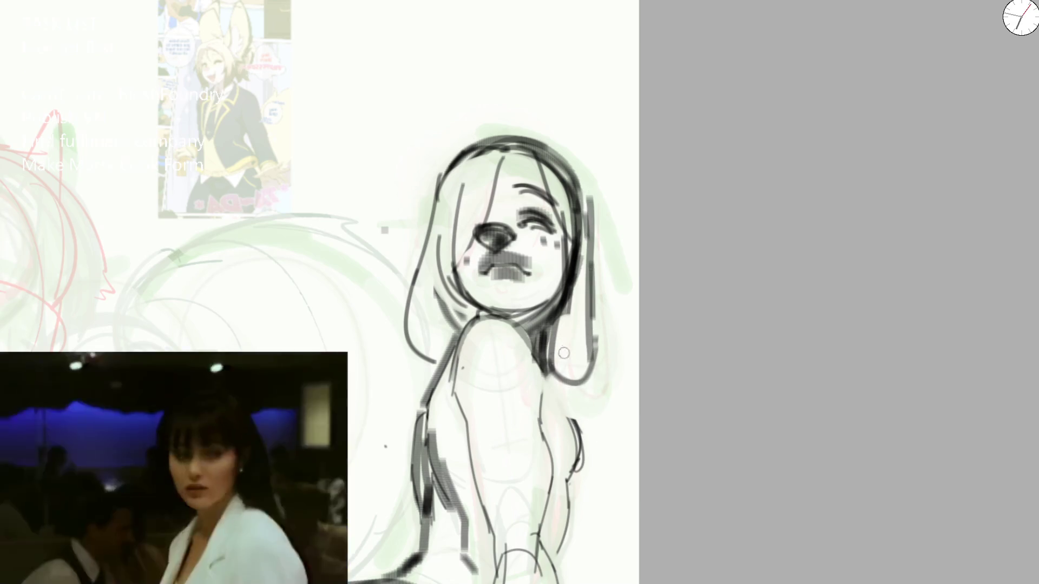
mouse_move(423, 343)
mouse_down()
mouse_move(460, 319)
mouse_move(431, 332)
mouse_up()
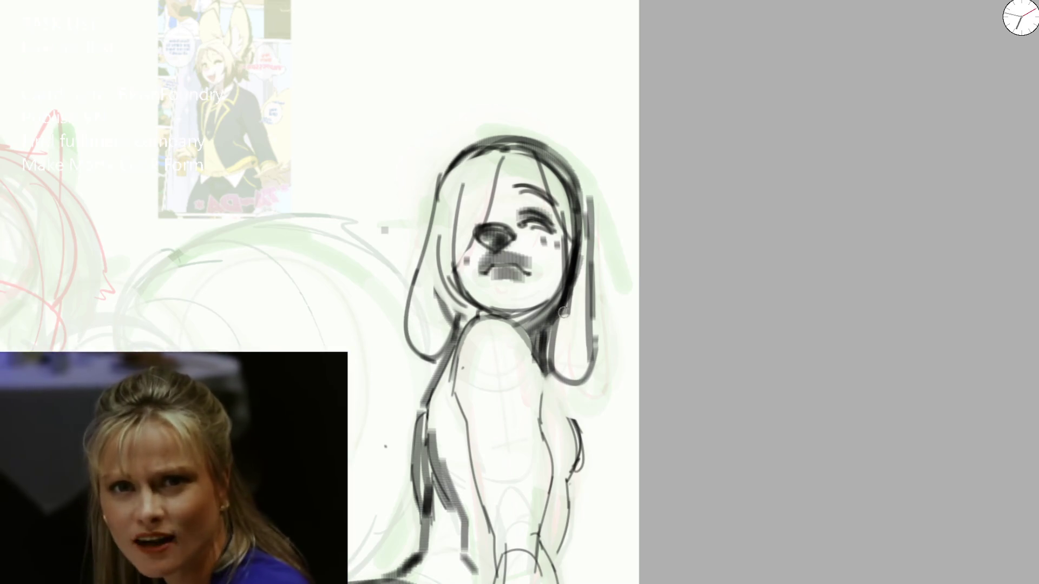
Step: Darken the right ear edge, the mouth and the strokes over the eye
mouse_move(562, 159)
mouse_down()
mouse_move(593, 346)
mouse_move(567, 368)
mouse_up()
drag(478, 266, 521, 277)
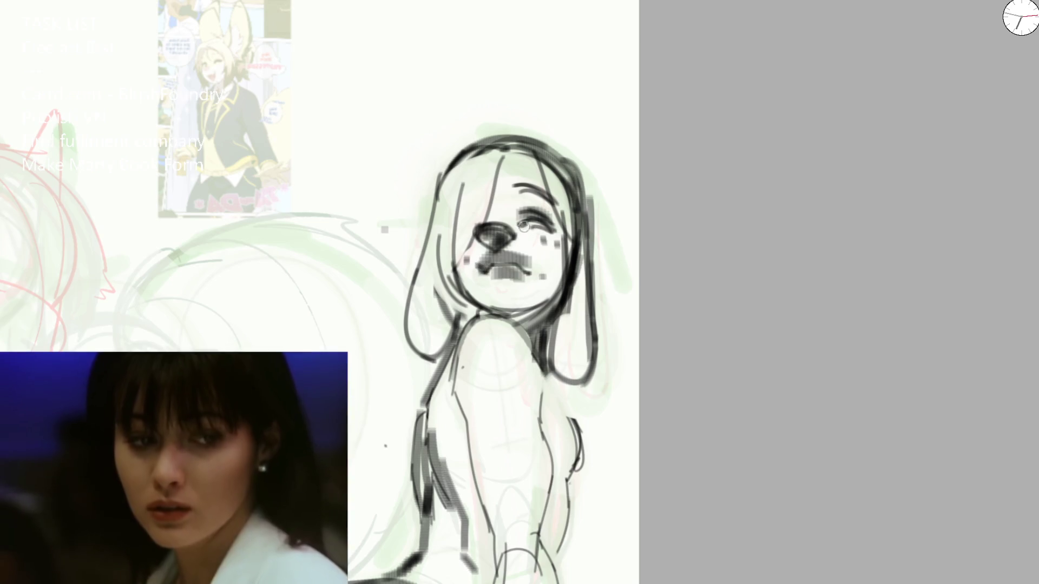
mouse_move(524, 226)
mouse_down()
mouse_move(549, 214)
mouse_move(557, 228)
mouse_up()
Step: Pan down to the legs, then ink the lower leg, a looped hand and the angular foot outline
scroll(535, 227, down, 6)
scroll(522, 282, up, 4)
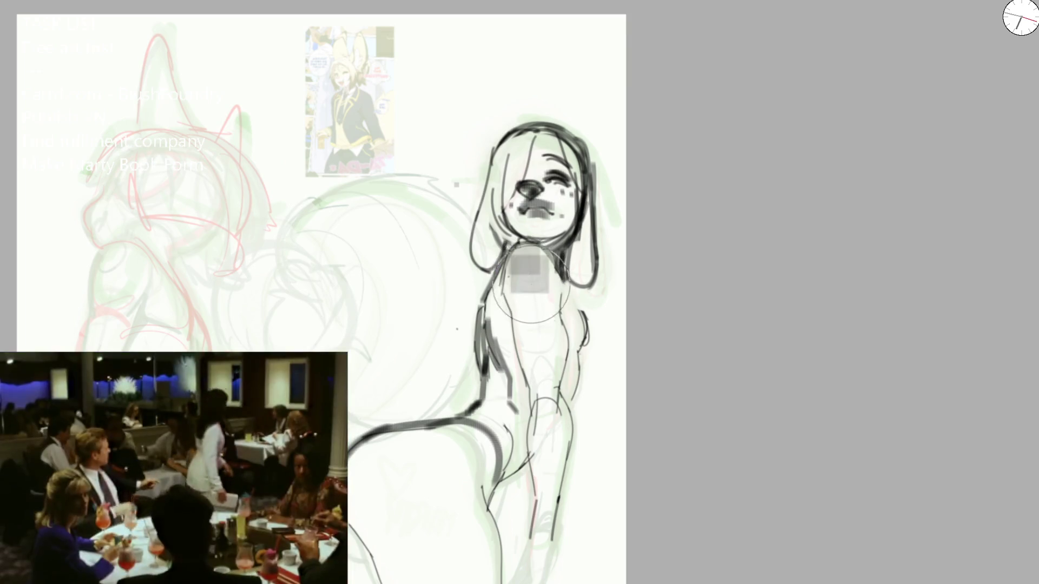
key(v)
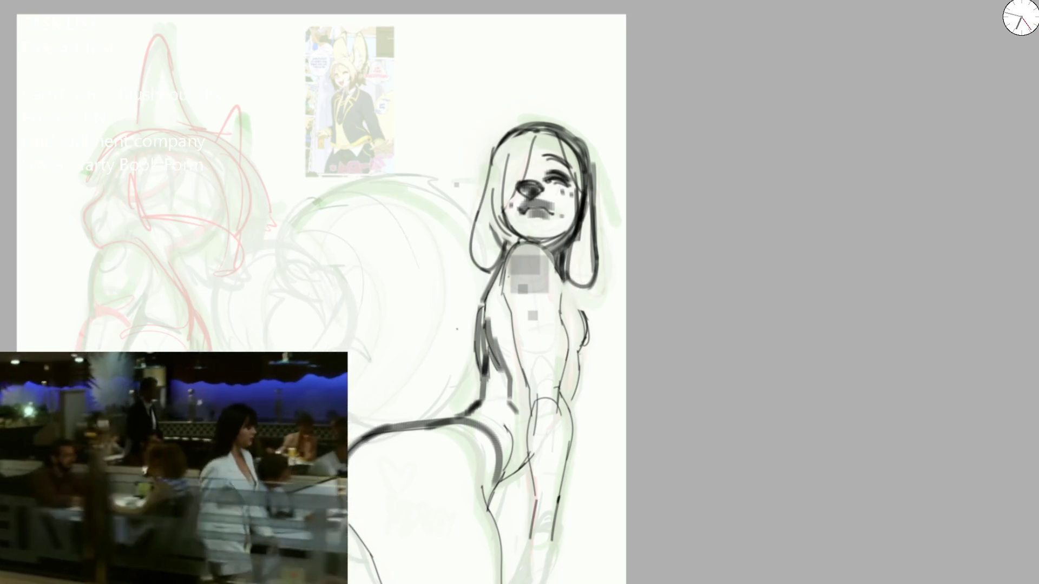
drag(487, 324, 509, 203)
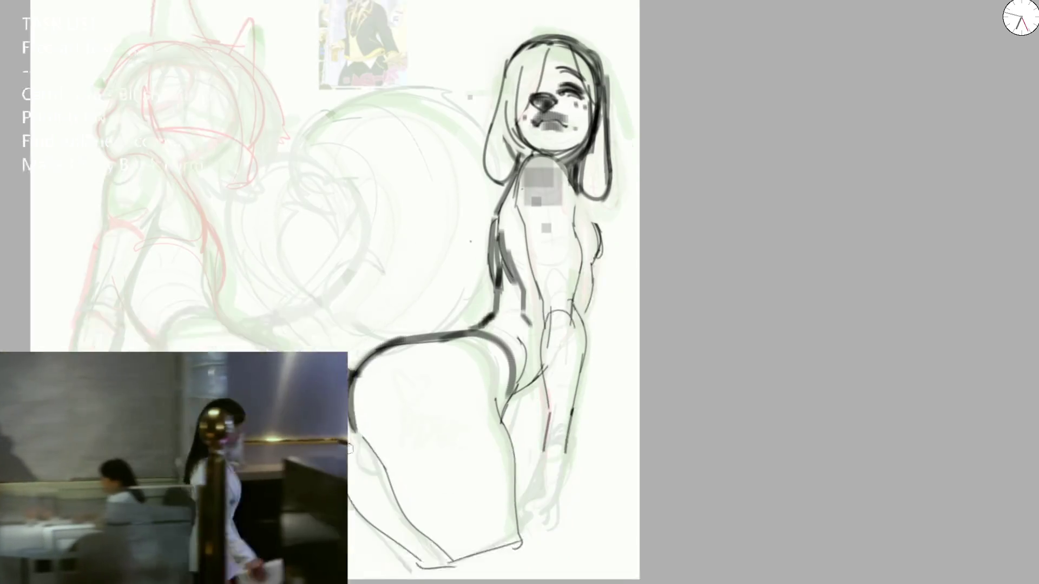
mouse_move(367, 473)
mouse_down()
mouse_move(433, 539)
mouse_move(465, 523)
mouse_up()
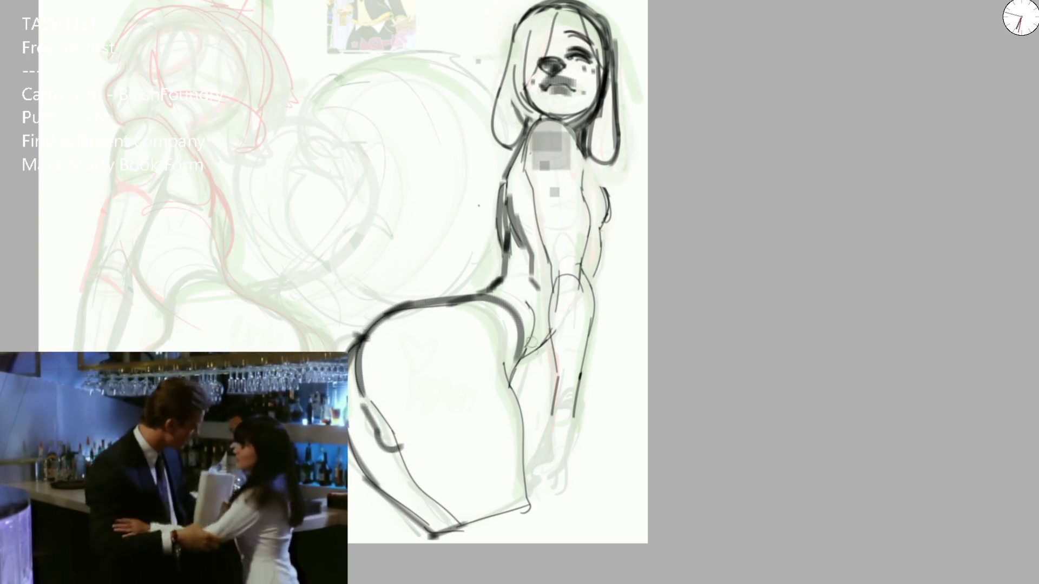
mouse_move(522, 329)
mouse_down()
mouse_move(521, 463)
mouse_move(532, 501)
mouse_up()
mouse_move(548, 405)
mouse_down()
mouse_move(568, 414)
mouse_move(552, 435)
mouse_move(557, 460)
mouse_up()
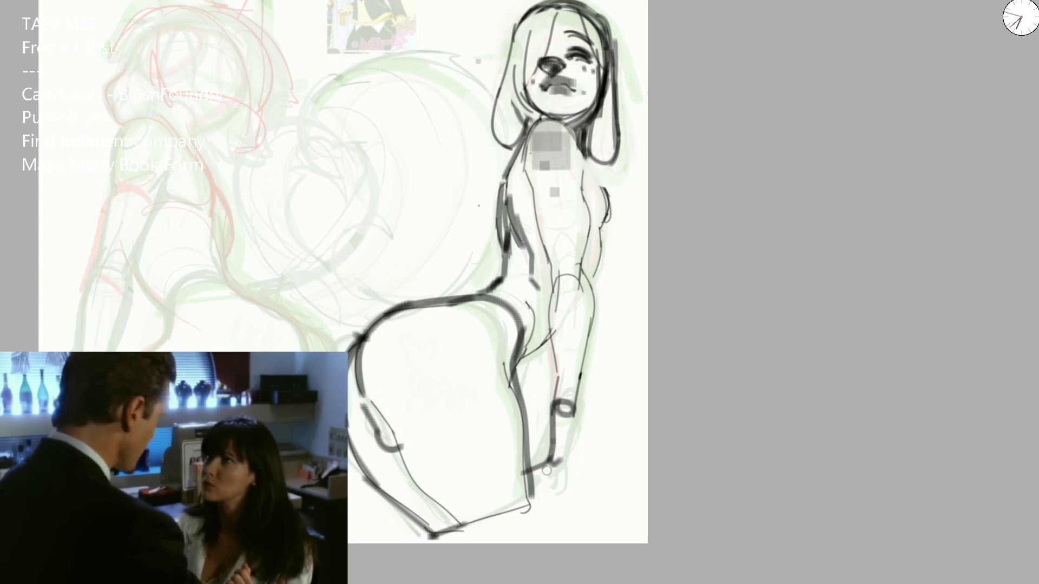
mouse_move(536, 479)
mouse_down()
mouse_move(560, 464)
mouse_move(548, 498)
mouse_move(562, 506)
mouse_up()
mouse_move(565, 458)
mouse_down()
mouse_move(565, 495)
mouse_move(550, 507)
mouse_up()
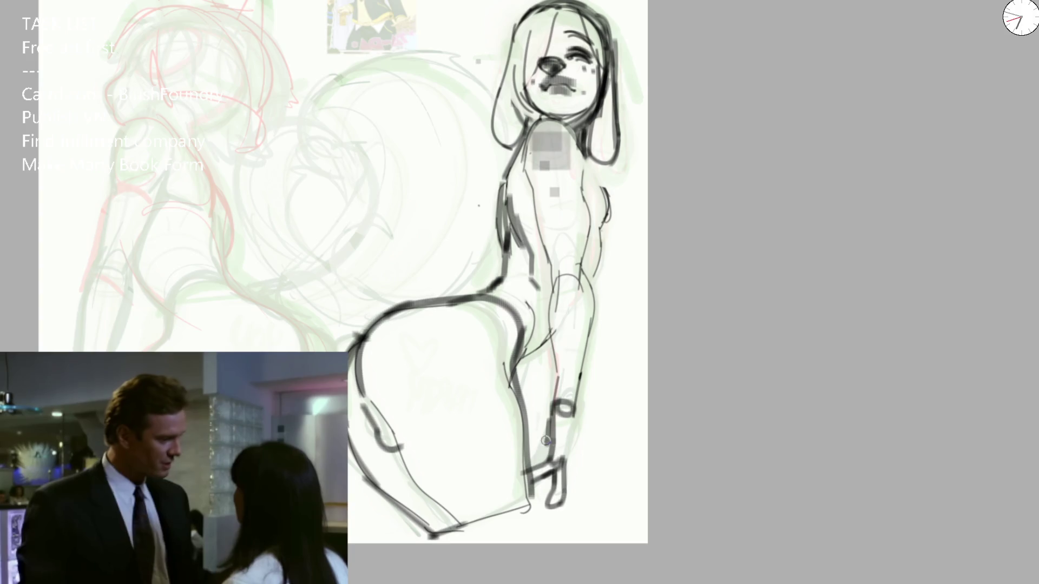